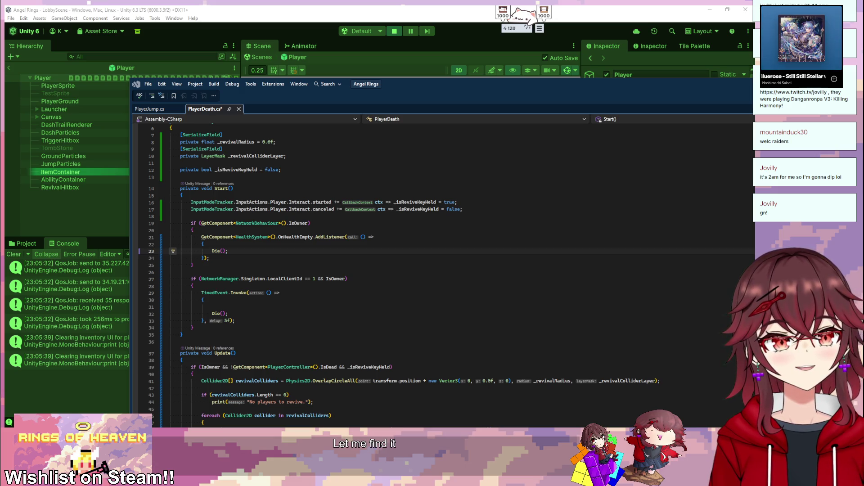
- Bring the browser forward and scroll far down the account's X media grid
{"action": "key", "text": "alt+Tab"}
{"action": "scroll", "coordinate": [421, 153], "scroll_direction": "down", "scroll_amount": 10}
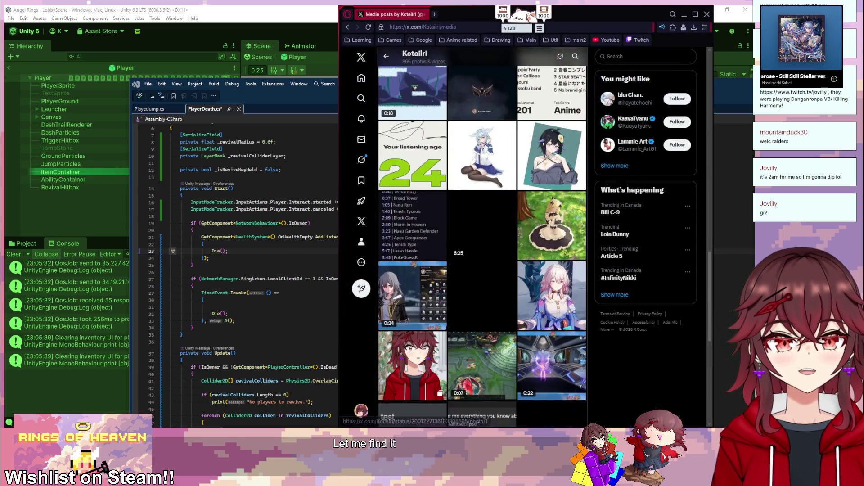
{"action": "scroll", "coordinate": [503, 236], "scroll_direction": "down", "scroll_amount": 1}
{"action": "scroll", "coordinate": [503, 236], "scroll_direction": "down", "scroll_amount": 15}
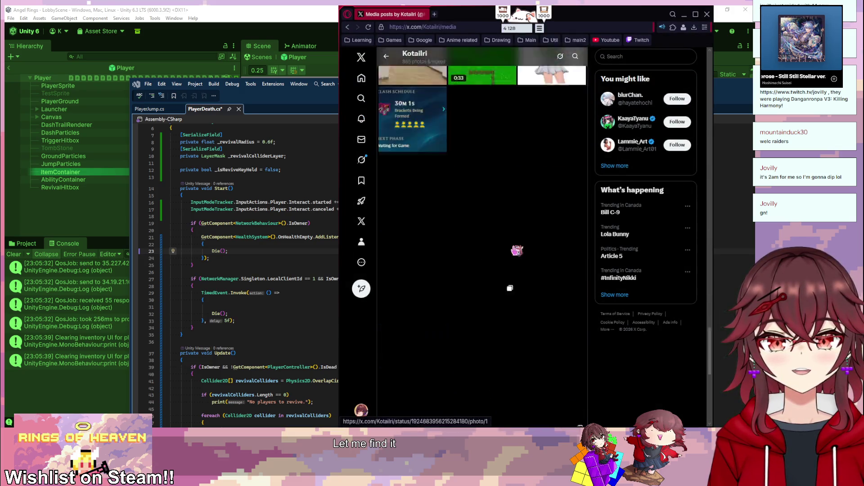
{"action": "scroll", "coordinate": [546, 281], "scroll_direction": "down", "scroll_amount": 15}
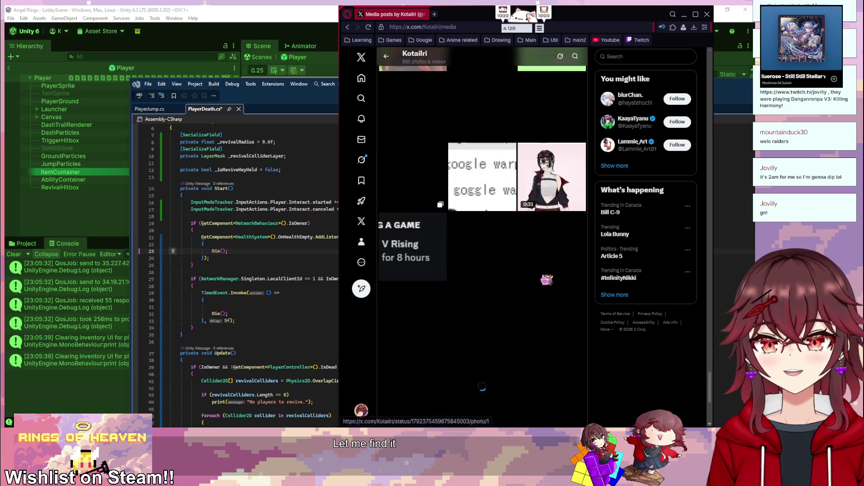
{"action": "scroll", "coordinate": [546, 280], "scroll_direction": "down", "scroll_amount": 15}
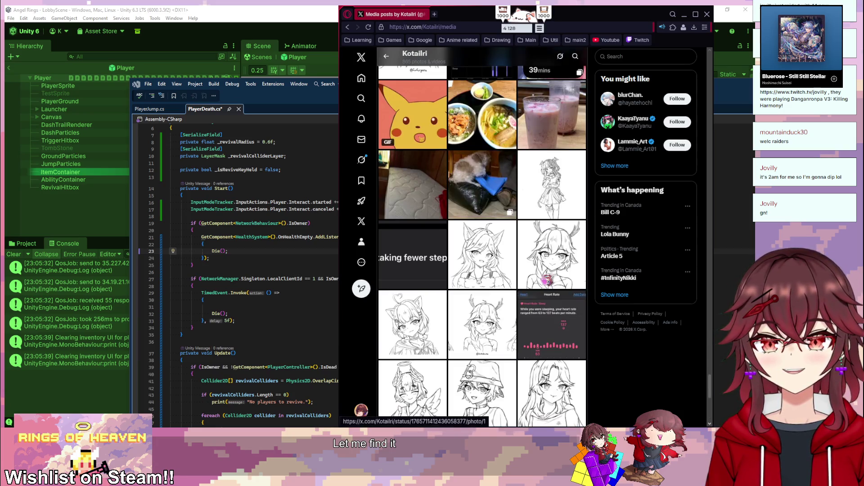
{"action": "scroll", "coordinate": [546, 297], "scroll_direction": "down", "scroll_amount": 15}
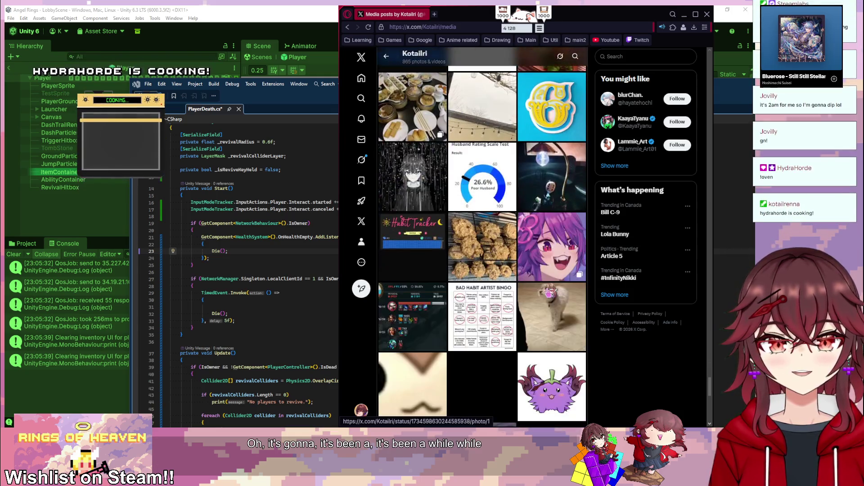
{"action": "scroll", "coordinate": [573, 275], "scroll_direction": "down", "scroll_amount": 15}
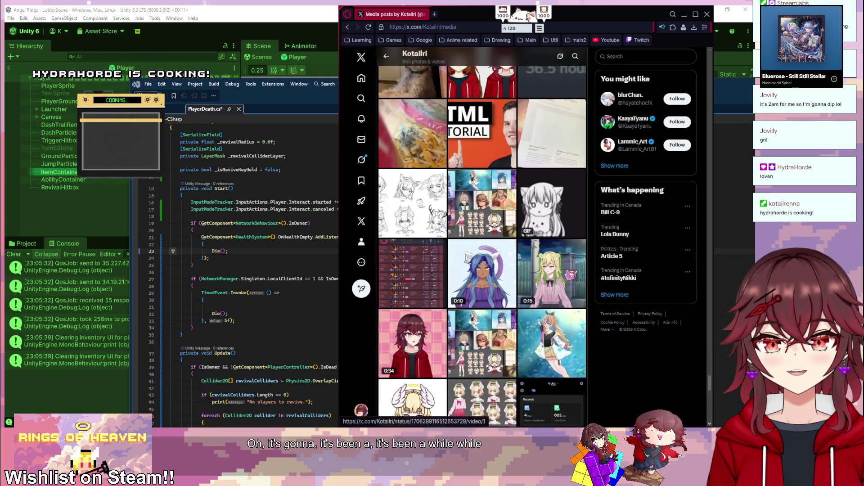
{"action": "scroll", "coordinate": [573, 274], "scroll_direction": "down", "scroll_amount": 15}
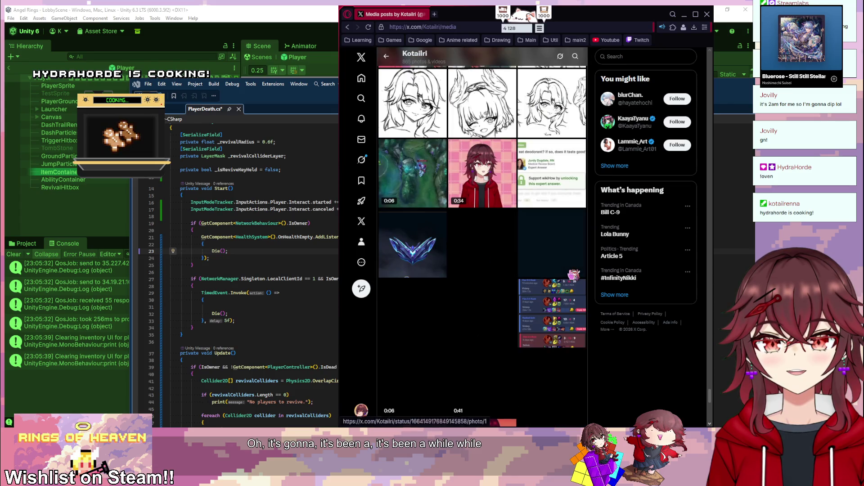
{"action": "scroll", "coordinate": [573, 275], "scroll_direction": "down", "scroll_amount": 15}
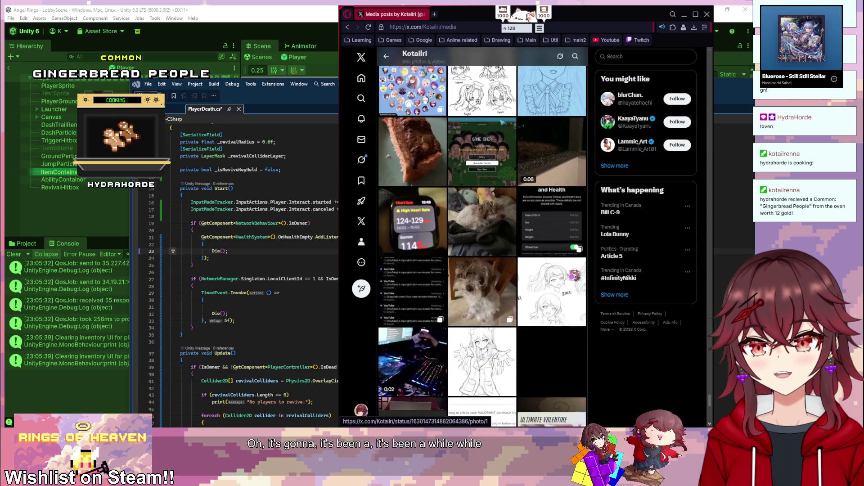
{"action": "scroll", "coordinate": [573, 274], "scroll_direction": "down", "scroll_amount": 10}
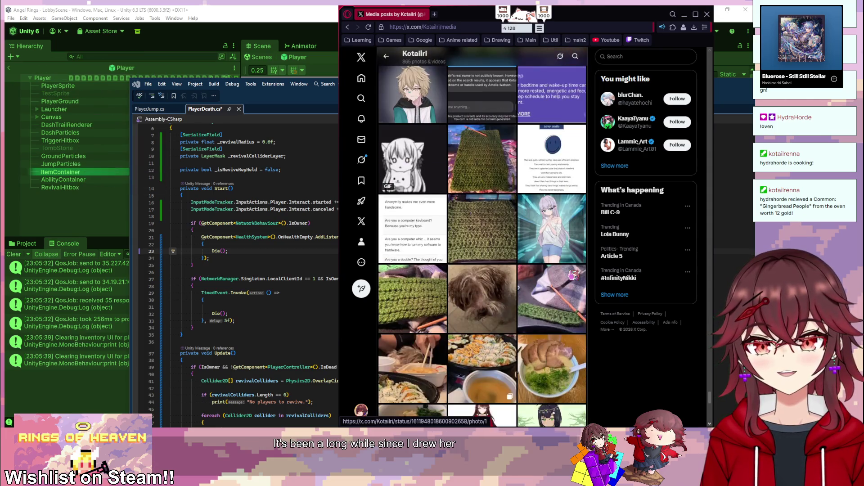
{"action": "scroll", "coordinate": [572, 275], "scroll_direction": "down", "scroll_amount": 10}
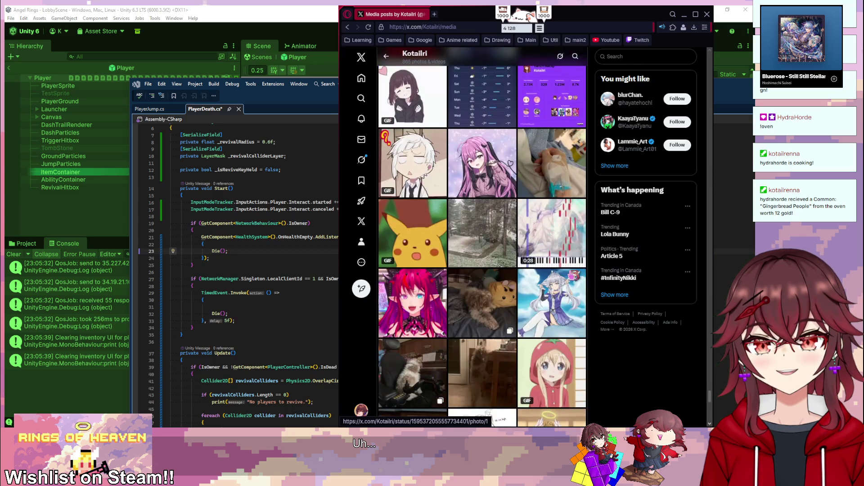
{"action": "scroll", "coordinate": [573, 274], "scroll_direction": "down", "scroll_amount": 10}
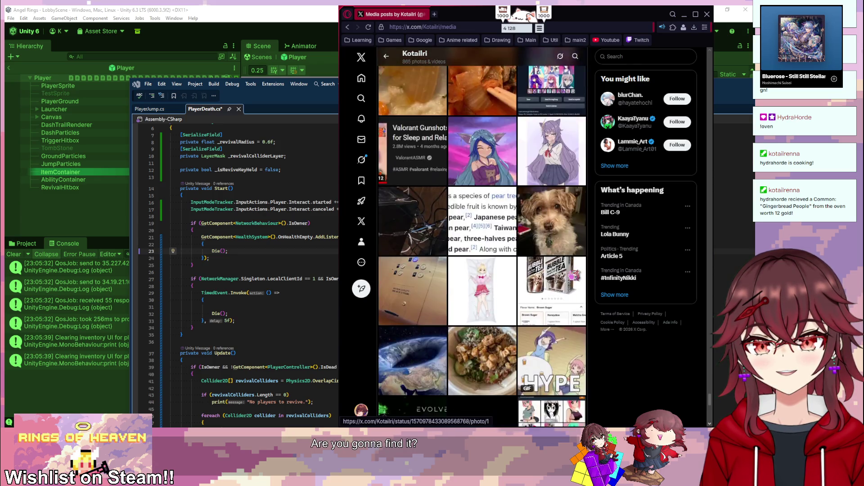
{"action": "scroll", "coordinate": [539, 265], "scroll_direction": "down", "scroll_amount": 5}
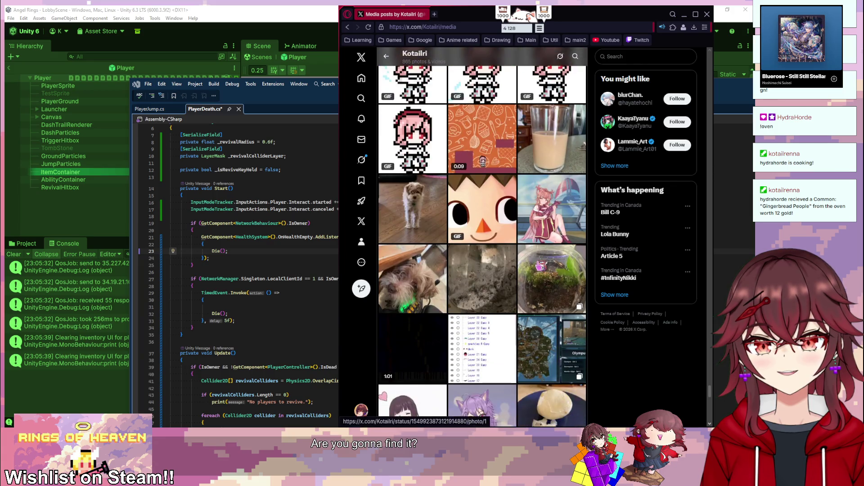
{"action": "scroll", "coordinate": [539, 266], "scroll_direction": "down", "scroll_amount": 7}
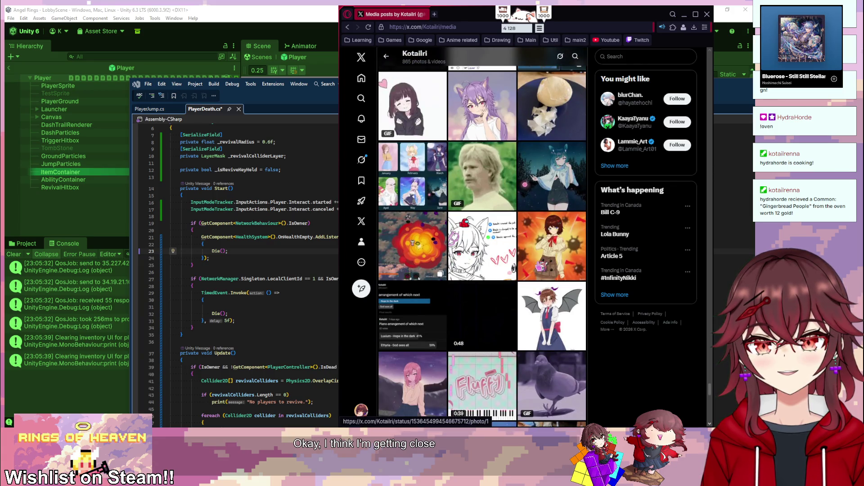
{"action": "scroll", "coordinate": [540, 266], "scroll_direction": "down", "scroll_amount": 10}
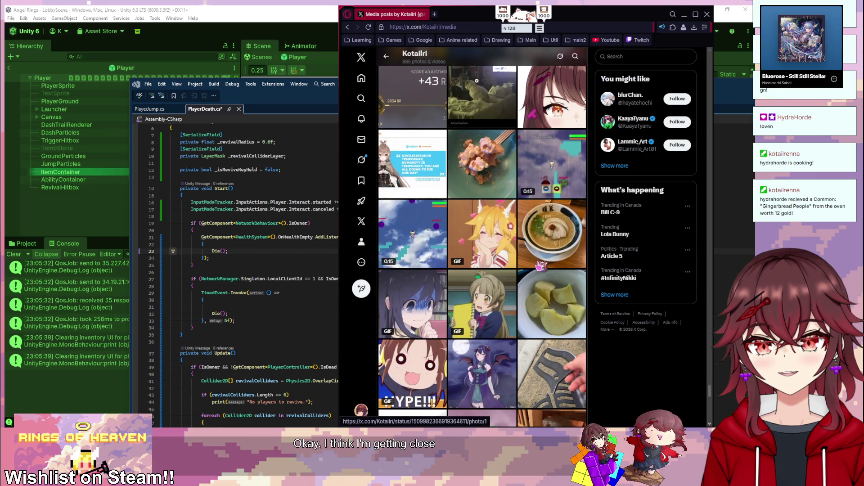
{"action": "scroll", "coordinate": [540, 265], "scroll_direction": "down", "scroll_amount": 7}
{"action": "scroll", "coordinate": [540, 266], "scroll_direction": "down", "scroll_amount": 6}
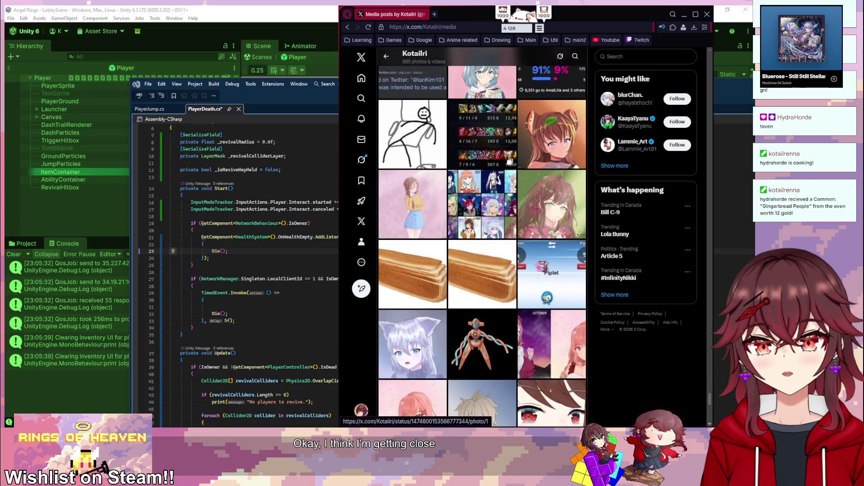
{"action": "scroll", "coordinate": [540, 265], "scroll_direction": "down", "scroll_amount": 1}
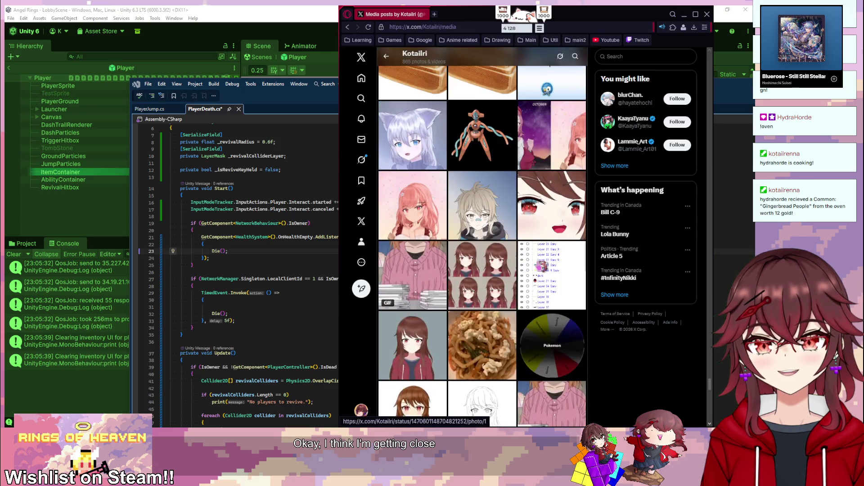
- Scroll back up and down the media grid hunting for the girl-and-mines illustration
{"action": "scroll", "coordinate": [539, 266], "scroll_direction": "up", "scroll_amount": 5}
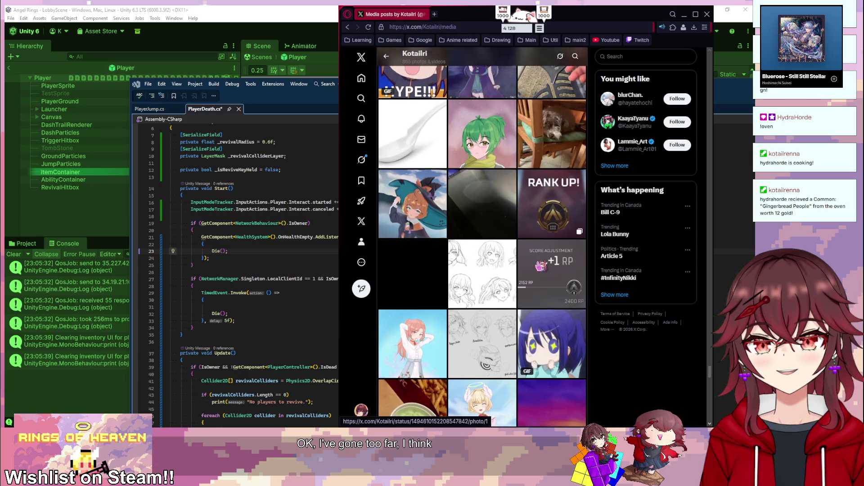
{"action": "scroll", "coordinate": [539, 265], "scroll_direction": "up", "scroll_amount": 10}
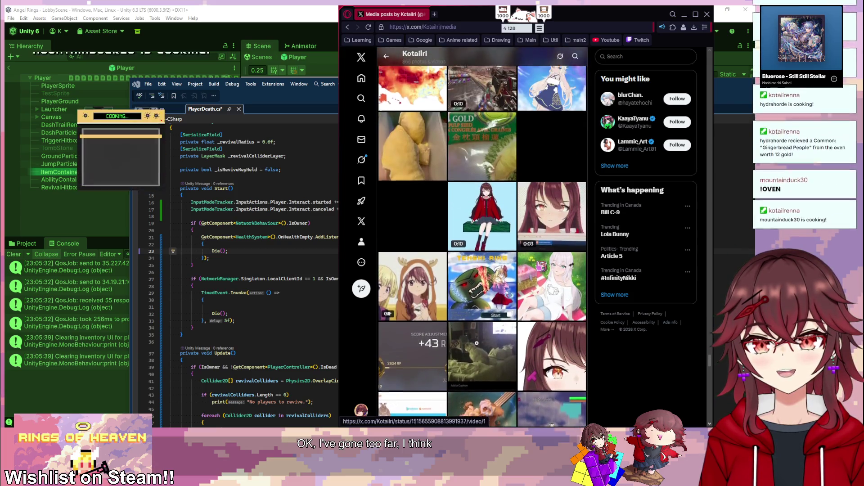
{"action": "scroll", "coordinate": [539, 266], "scroll_direction": "up", "scroll_amount": 10}
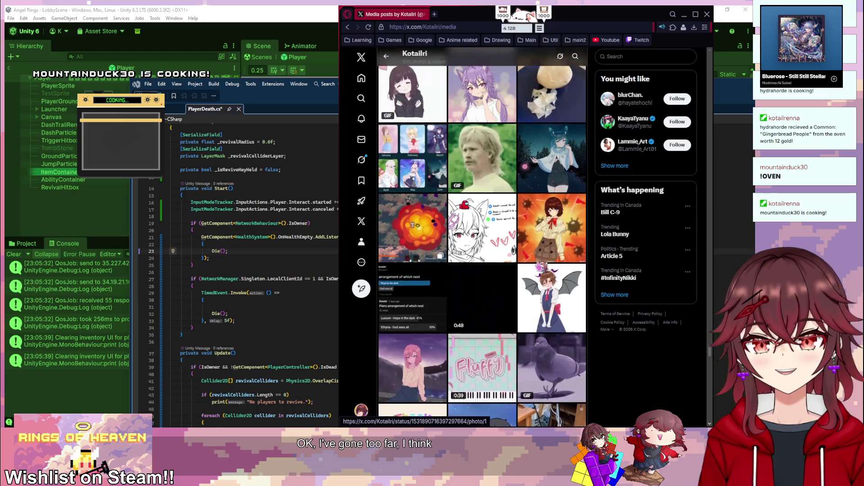
{"action": "scroll", "coordinate": [539, 266], "scroll_direction": "up", "scroll_amount": 10}
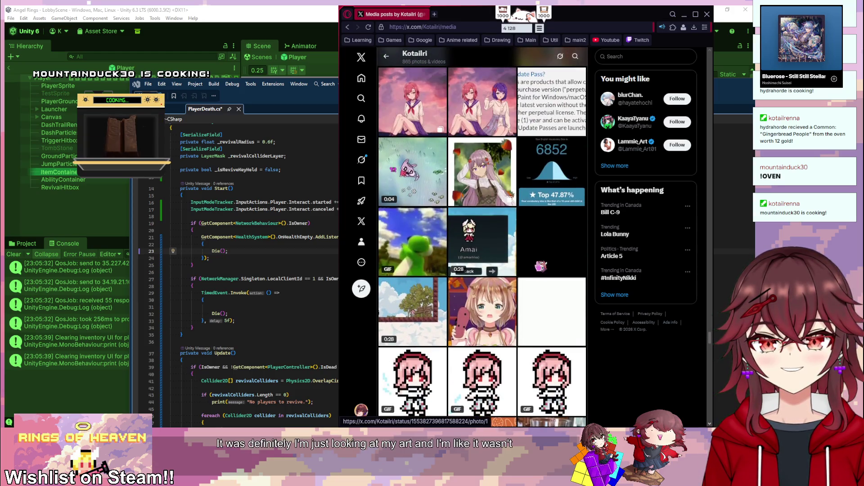
{"action": "scroll", "coordinate": [539, 266], "scroll_direction": "up", "scroll_amount": 10}
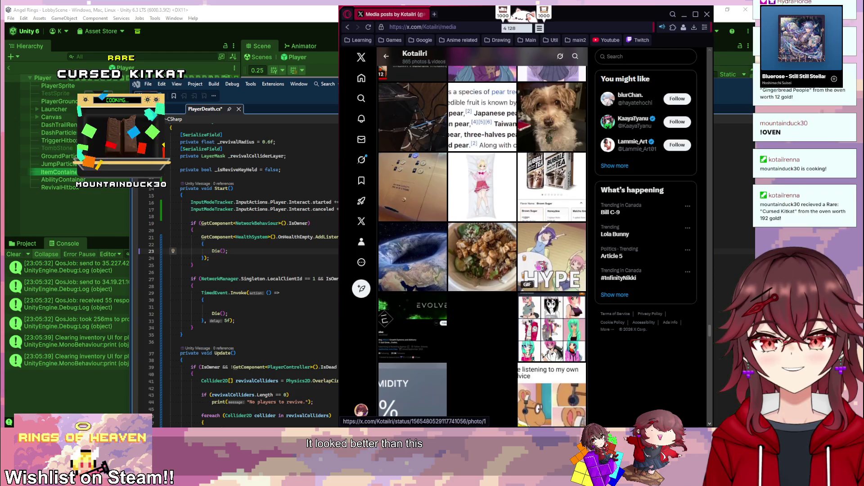
{"action": "scroll", "coordinate": [539, 265], "scroll_direction": "up", "scroll_amount": 5}
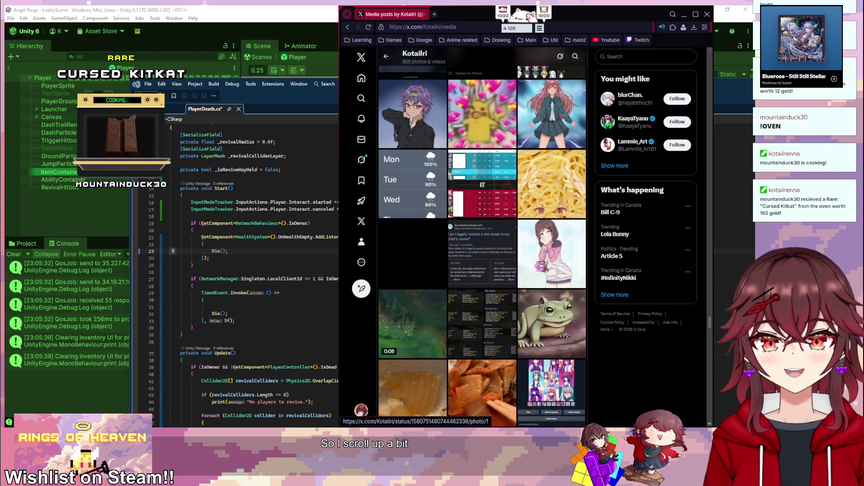
{"action": "scroll", "coordinate": [540, 268], "scroll_direction": "up", "scroll_amount": 5}
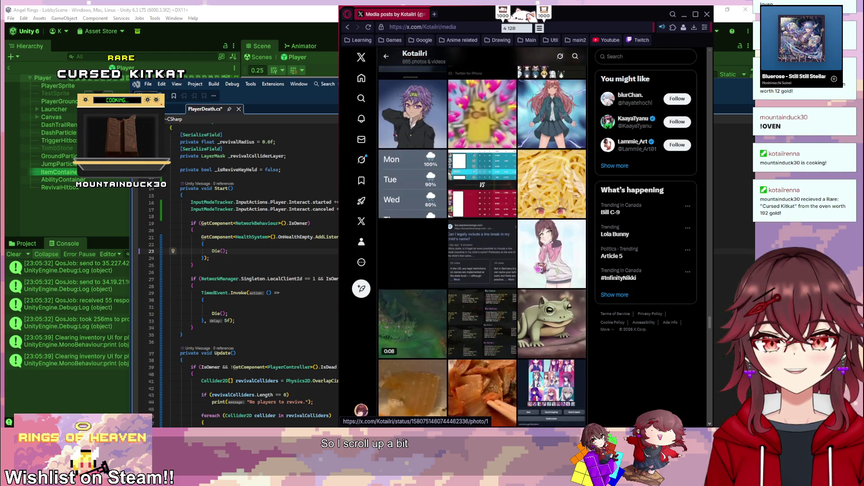
{"action": "scroll", "coordinate": [495, 257], "scroll_direction": "down", "scroll_amount": 4}
{"action": "scroll", "coordinate": [495, 257], "scroll_direction": "up", "scroll_amount": 3}
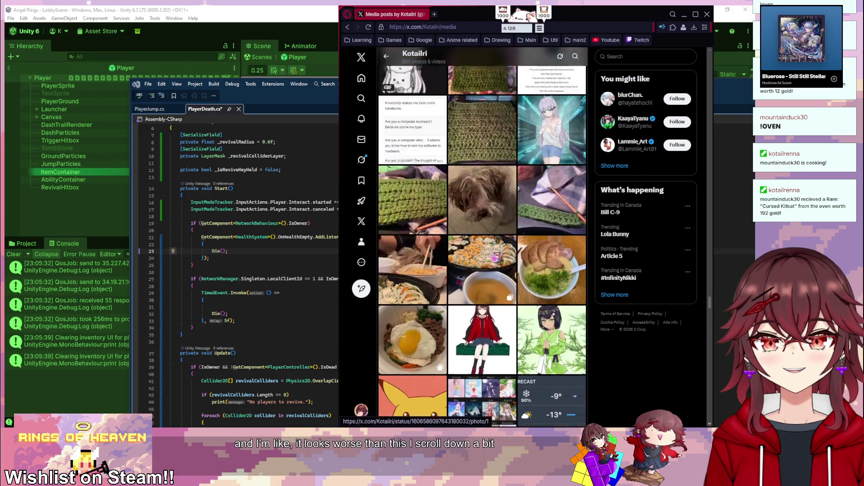
{"action": "scroll", "coordinate": [495, 257], "scroll_direction": "up", "scroll_amount": 10}
{"action": "scroll", "coordinate": [503, 280], "scroll_direction": "up", "scroll_amount": 10}
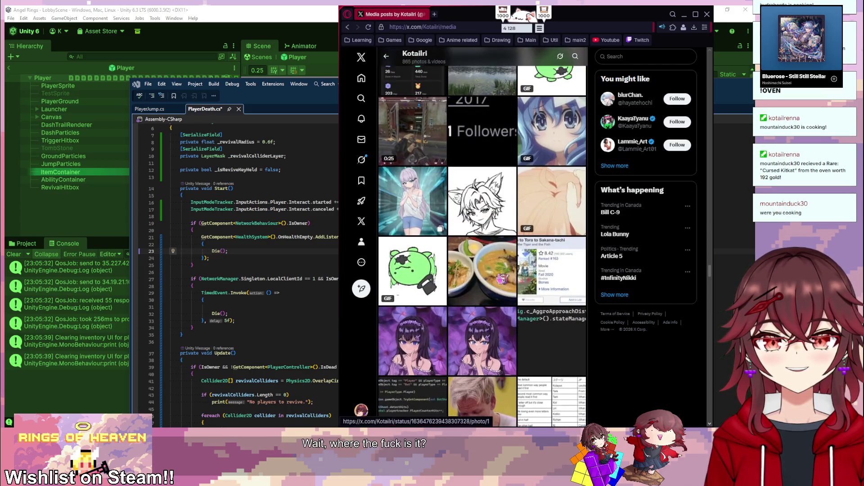
{"action": "scroll", "coordinate": [500, 279], "scroll_direction": "up", "scroll_amount": 5}
{"action": "scroll", "coordinate": [501, 278], "scroll_direction": "up", "scroll_amount": 4}
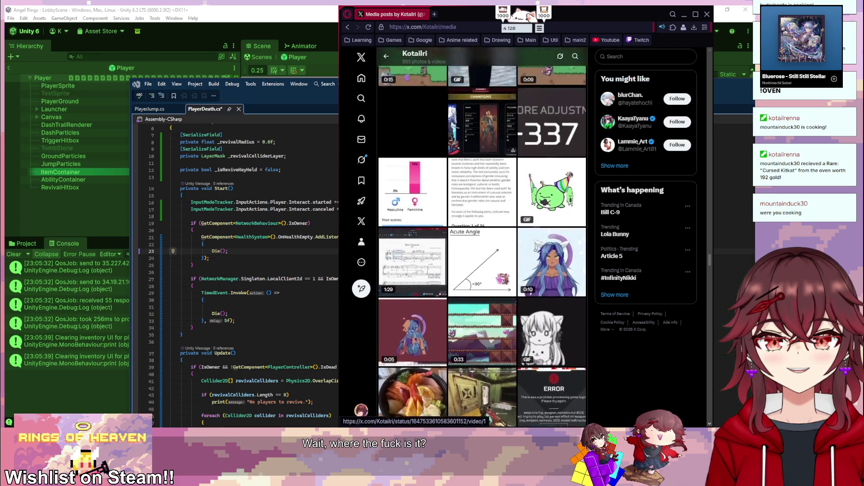
{"action": "scroll", "coordinate": [501, 279], "scroll_direction": "up", "scroll_amount": 3}
{"action": "scroll", "coordinate": [501, 279], "scroll_direction": "up", "scroll_amount": 1}
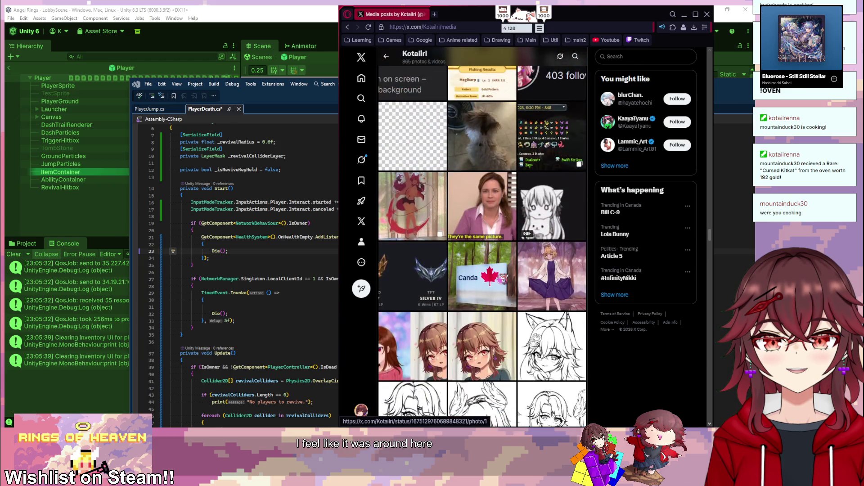
{"action": "scroll", "coordinate": [501, 279], "scroll_direction": "up", "scroll_amount": 1}
{"action": "scroll", "coordinate": [501, 279], "scroll_direction": "up", "scroll_amount": 8}
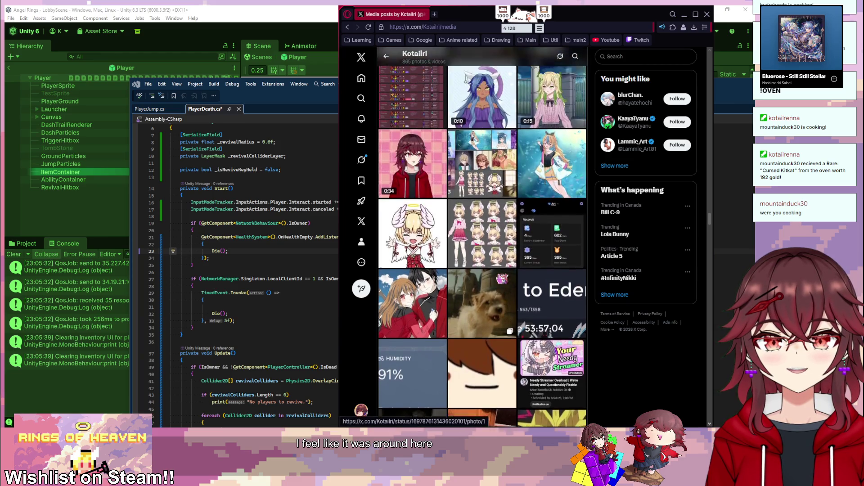
{"action": "scroll", "coordinate": [501, 282], "scroll_direction": "down", "scroll_amount": 15}
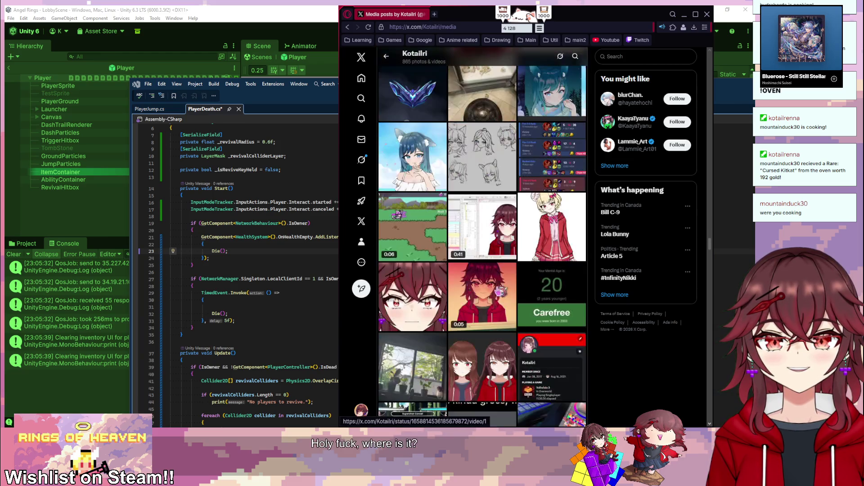
{"action": "scroll", "coordinate": [500, 297], "scroll_direction": "down", "scroll_amount": 10}
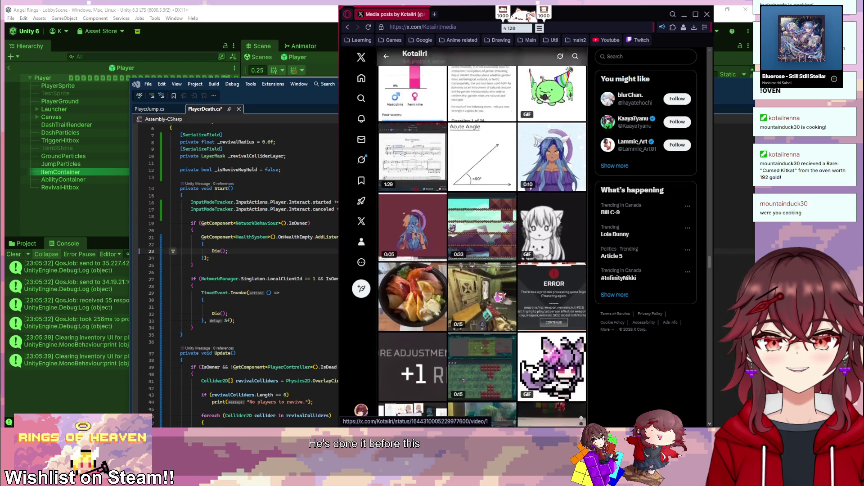
{"action": "scroll", "coordinate": [498, 297], "scroll_direction": "down", "scroll_amount": 15}
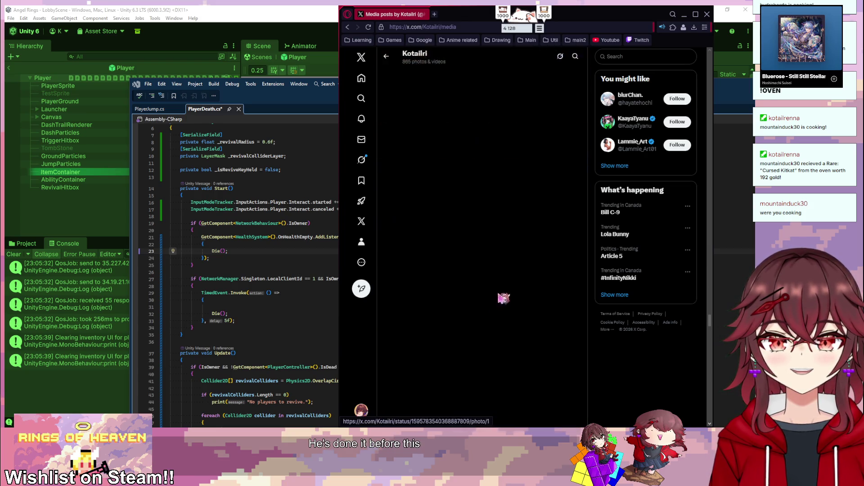
{"action": "scroll", "coordinate": [499, 304], "scroll_direction": "down", "scroll_amount": 5}
- Open the girl-and-mines image, then remove /photo/1 from the URL to load the post page
{"action": "left_click", "coordinate": [542, 263]}
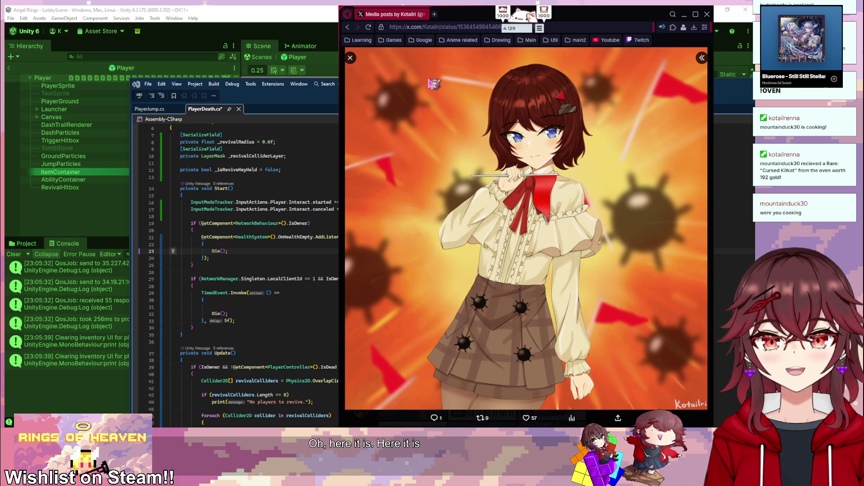
{"action": "left_click_drag", "start_coordinate": [470, 14], "coordinate": [339, 56]}
{"action": "mouse_move", "coordinate": [404, 69]}
{"action": "left_mouse_down"}
{"action": "mouse_move", "coordinate": [386, 68]}
{"action": "mouse_move", "coordinate": [360, 49]}
{"action": "left_mouse_up"}
{"action": "key", "text": "BackSpace"}
{"action": "key", "text": "Return"}
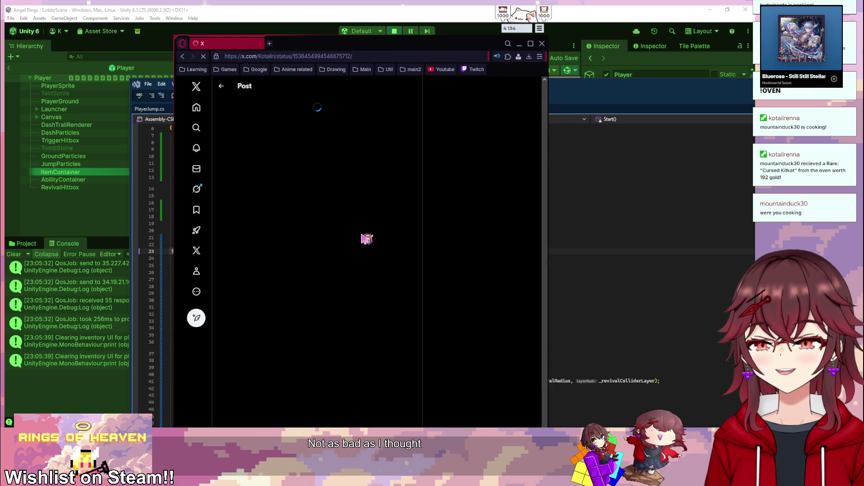
- View the #drawvilly post's illustration full size, then close the viewer
{"action": "scroll", "coordinate": [342, 234], "scroll_direction": "down", "scroll_amount": 4}
{"action": "scroll", "coordinate": [356, 232], "scroll_direction": "up", "scroll_amount": 4}
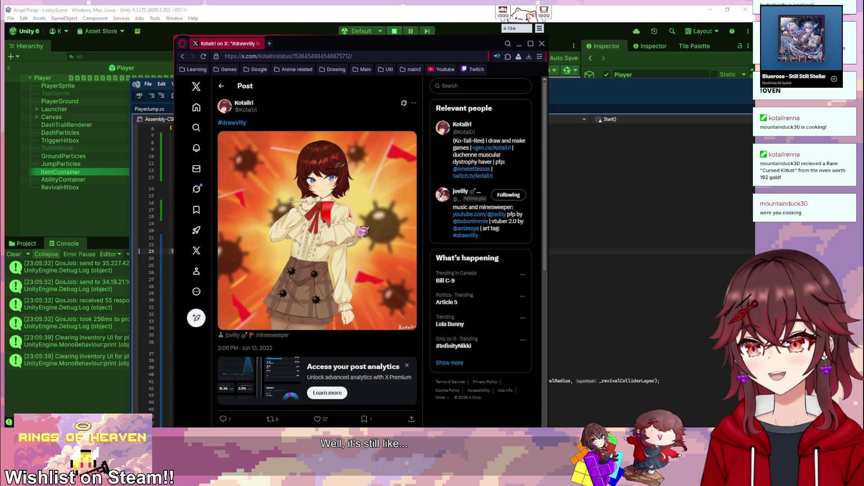
{"action": "left_click", "coordinate": [362, 231]}
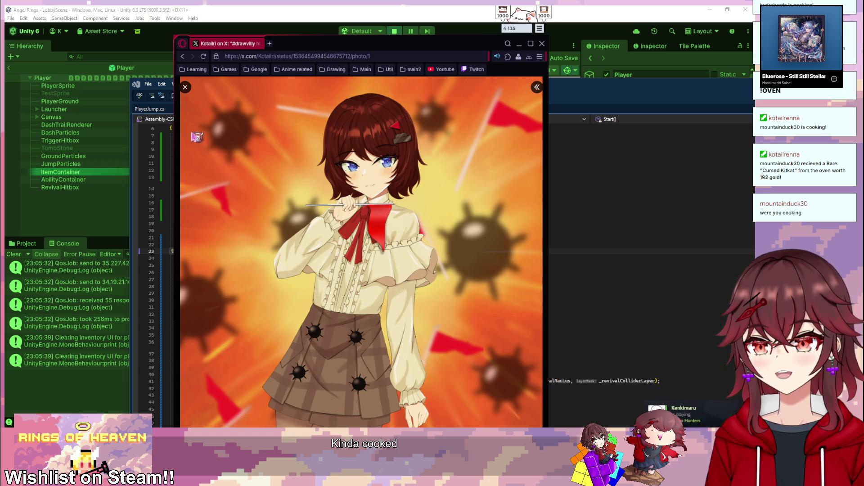
{"action": "left_click", "coordinate": [185, 88]}
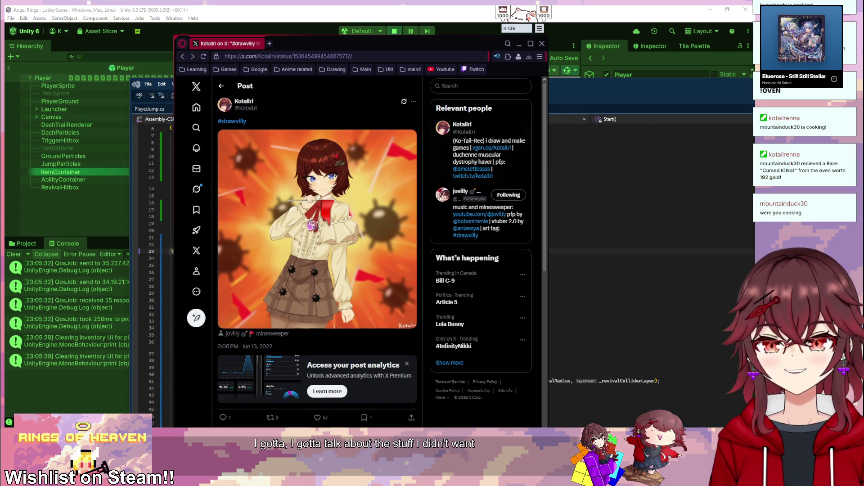
- Close the browser with the X post and place the cursor on line 27 of PlayerDeath.cs
{"action": "scroll", "coordinate": [273, 221], "scroll_direction": "down", "scroll_amount": 3}
{"action": "scroll", "coordinate": [272, 221], "scroll_direction": "up", "scroll_amount": 3}
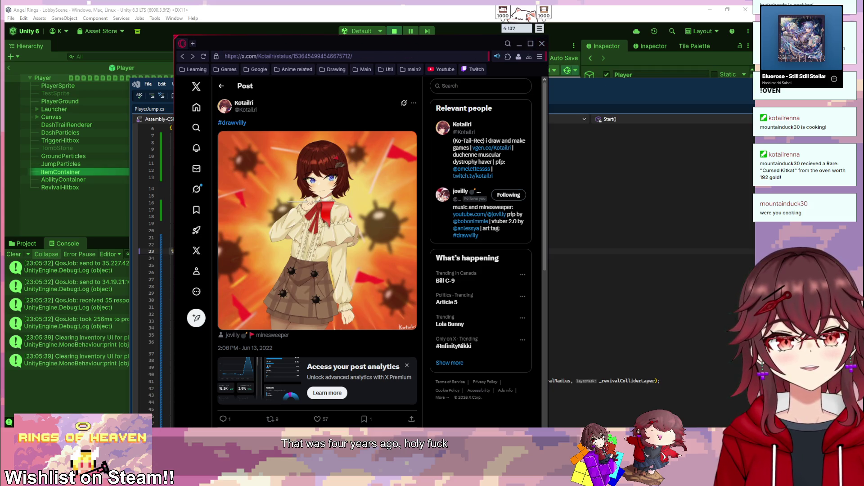
{"action": "left_click", "coordinate": [542, 44]}
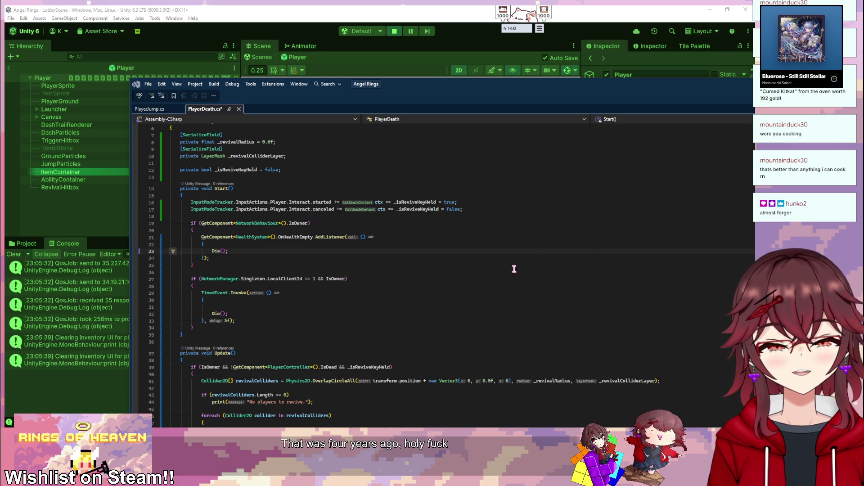
{"action": "left_click", "coordinate": [480, 281]}
- Review PlayerDeath.cs around Die(), selecting the StunPlayer statement on line 88
{"action": "left_click_drag", "start_coordinate": [525, 79], "coordinate": [428, 84]}
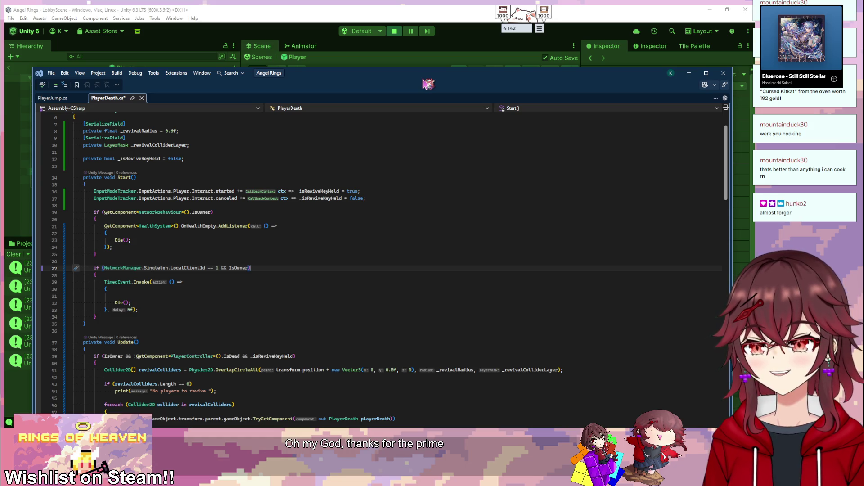
{"action": "scroll", "coordinate": [279, 215], "scroll_direction": "down", "scroll_amount": 15}
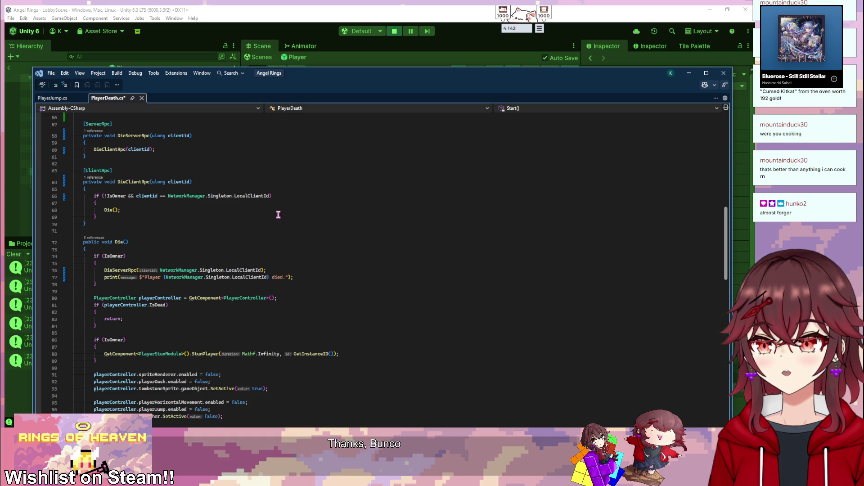
{"action": "scroll", "coordinate": [278, 215], "scroll_direction": "up", "scroll_amount": 3}
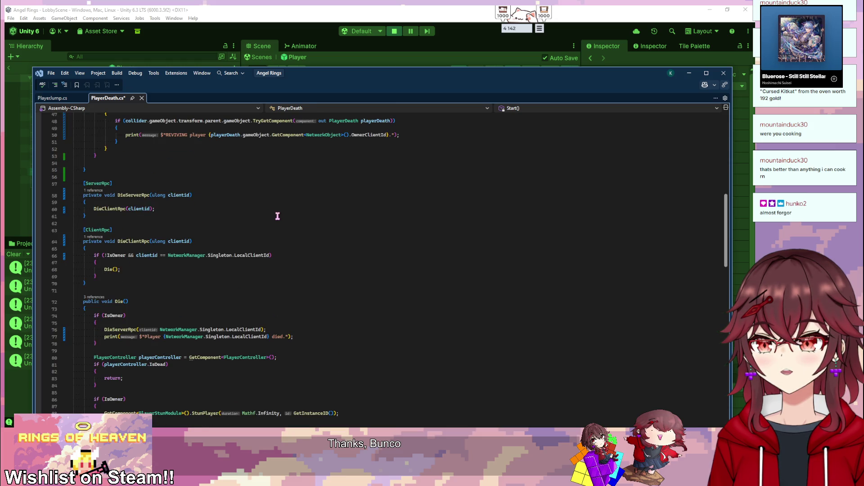
{"action": "scroll", "coordinate": [278, 215], "scroll_direction": "down", "scroll_amount": 3}
{"action": "left_click", "coordinate": [258, 225]}
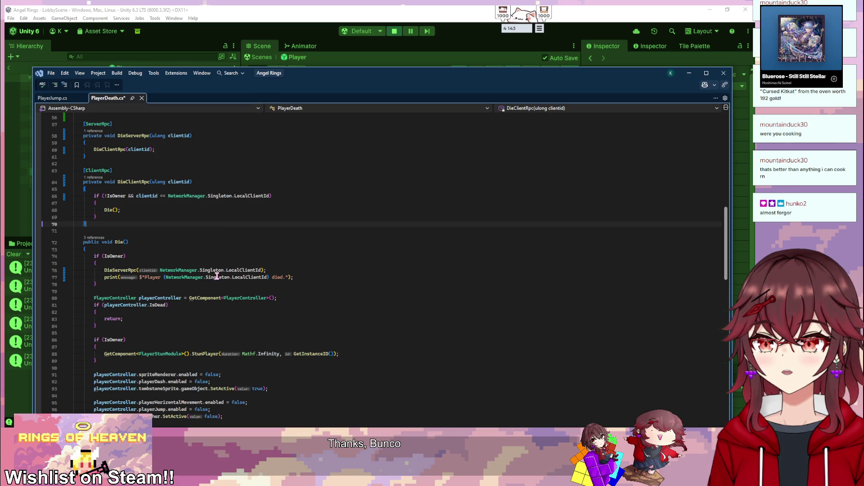
{"action": "left_click", "coordinate": [103, 354]}
{"action": "left_click", "coordinate": [365, 354], "text": "shift"}
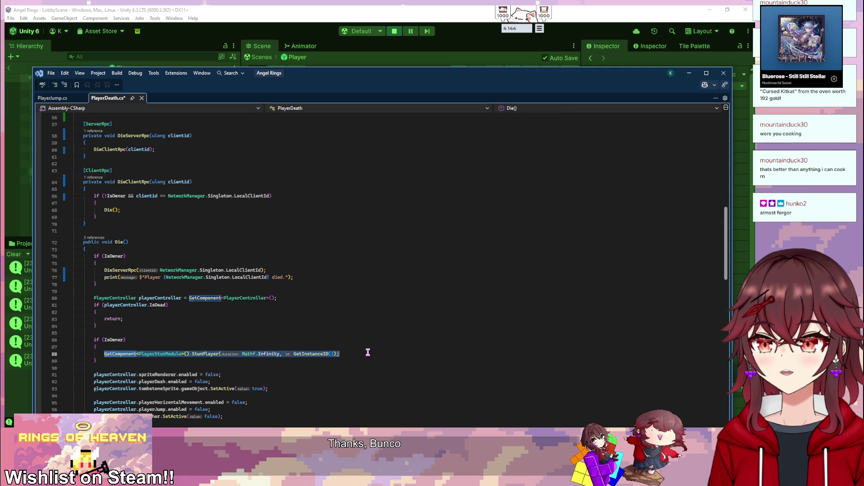
- Save PlayerDeath.cs and move Visual Studio aside to reveal Unity
{"action": "left_click", "coordinate": [317, 311]}
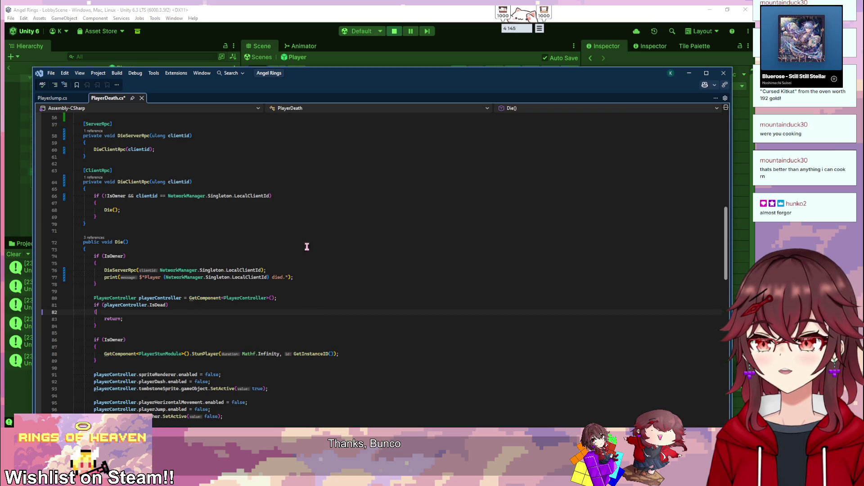
{"action": "key", "text": "ctrl+s"}
{"action": "left_click_drag", "start_coordinate": [349, 93], "coordinate": [863, 144]}
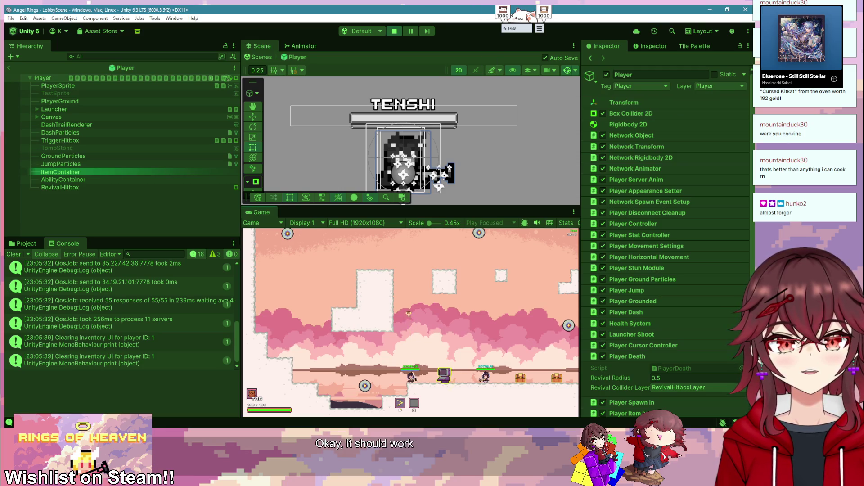
- Stop Unity play mode so scripts recompile, then switch to Discord
{"action": "left_click", "coordinate": [394, 32]}
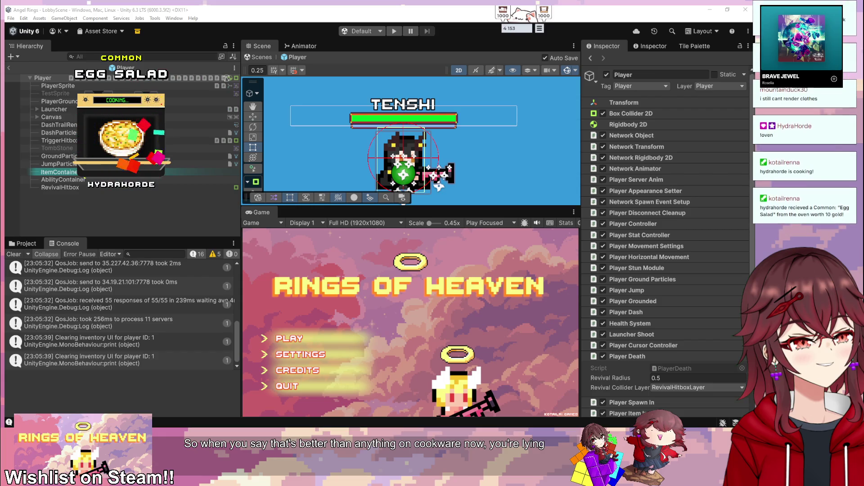
{"action": "key", "text": "alt+Tab"}
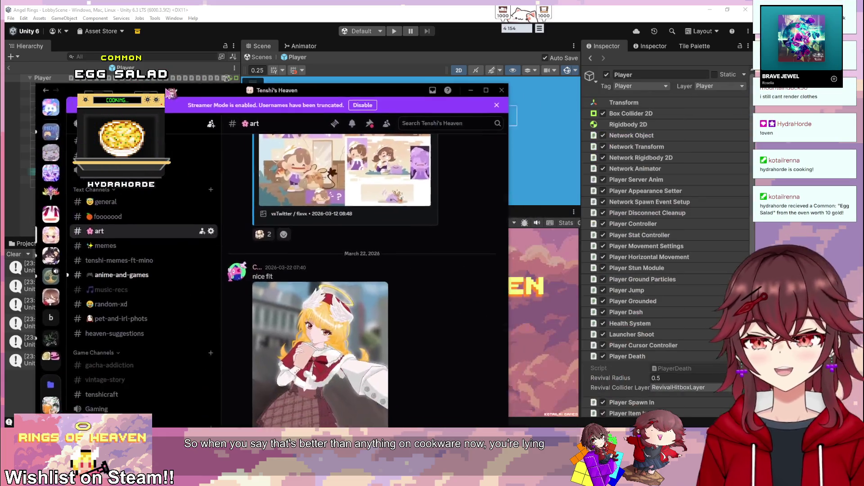
- View the "nice fit" image from #art full size, then minimize Discord
{"action": "left_click", "coordinate": [395, 294]}
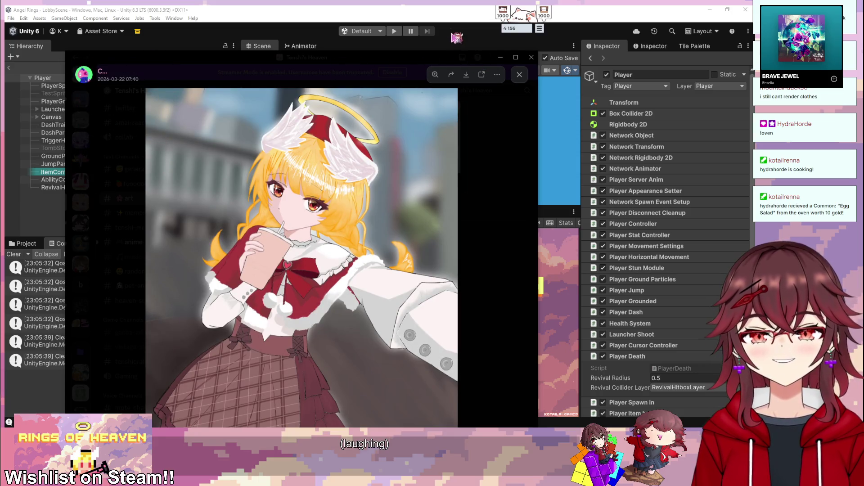
{"action": "left_click", "coordinate": [494, 150]}
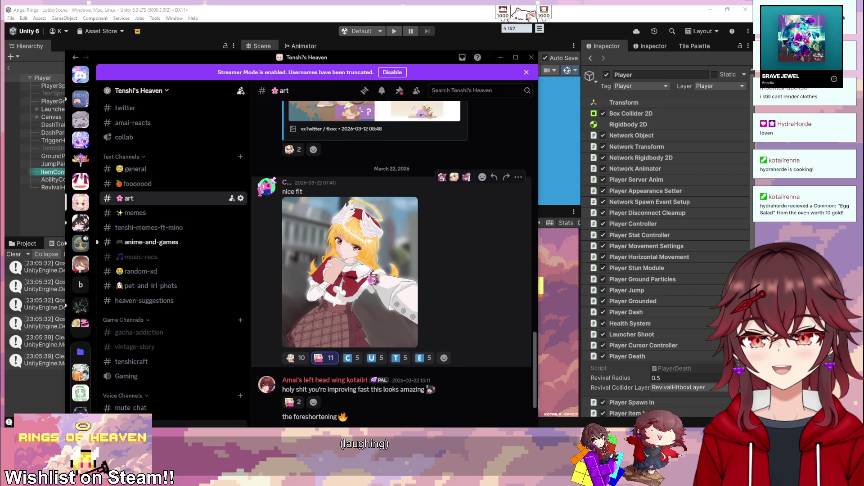
{"action": "left_click", "coordinate": [368, 275]}
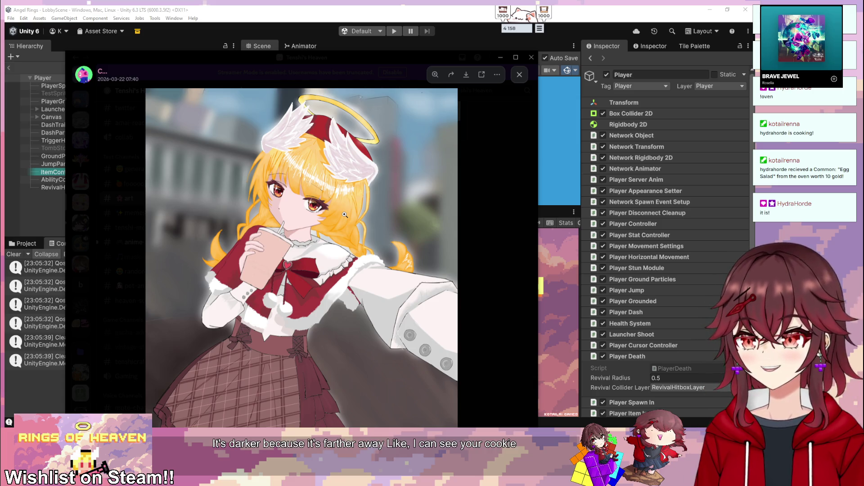
{"action": "left_click", "coordinate": [517, 187]}
{"action": "left_click", "coordinate": [500, 57]}
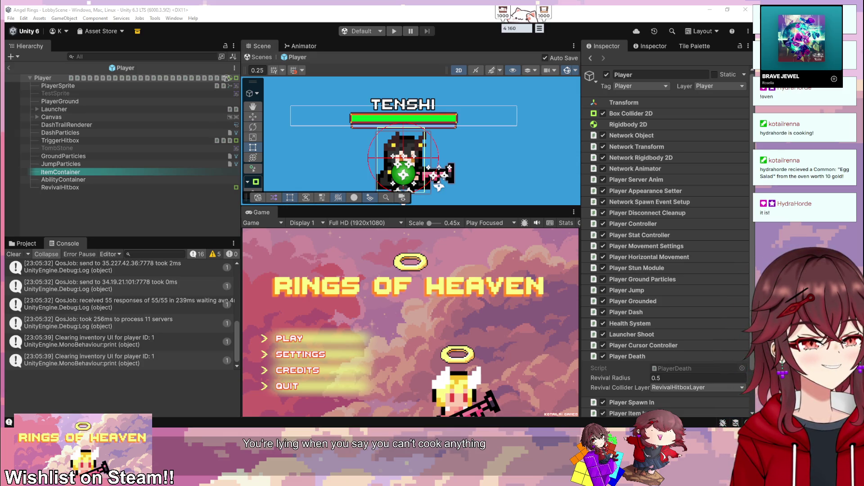
- Enter Unity play mode and host a new game via PLAY then CREATE
{"action": "left_click", "coordinate": [425, 293]}
{"action": "scroll", "coordinate": [686, 277], "scroll_direction": "down", "scroll_amount": 2}
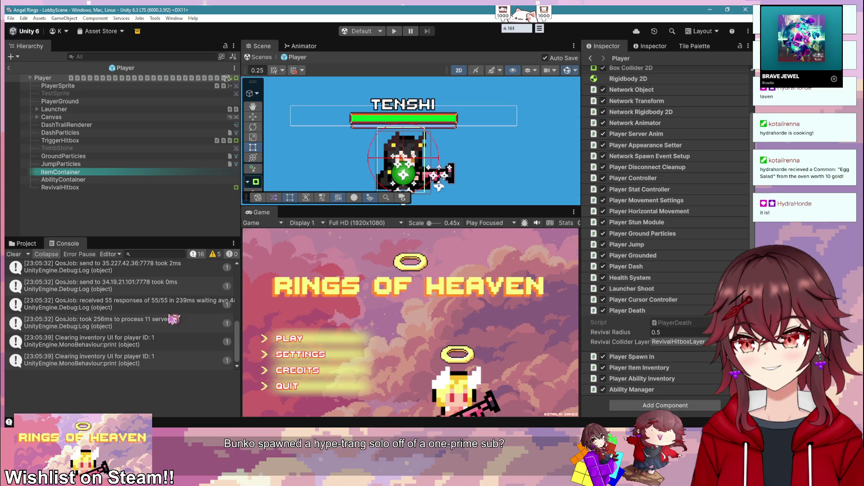
{"action": "left_click", "coordinate": [394, 31]}
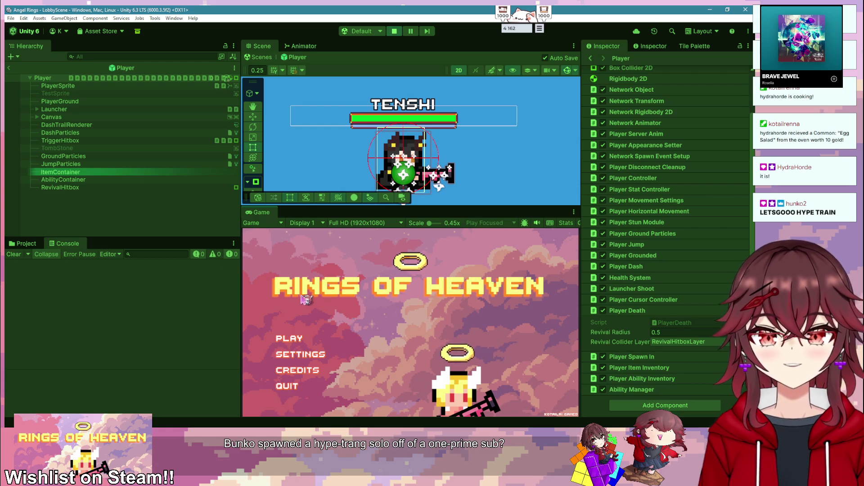
{"action": "left_click", "coordinate": [288, 338]}
{"action": "left_click", "coordinate": [290, 335]}
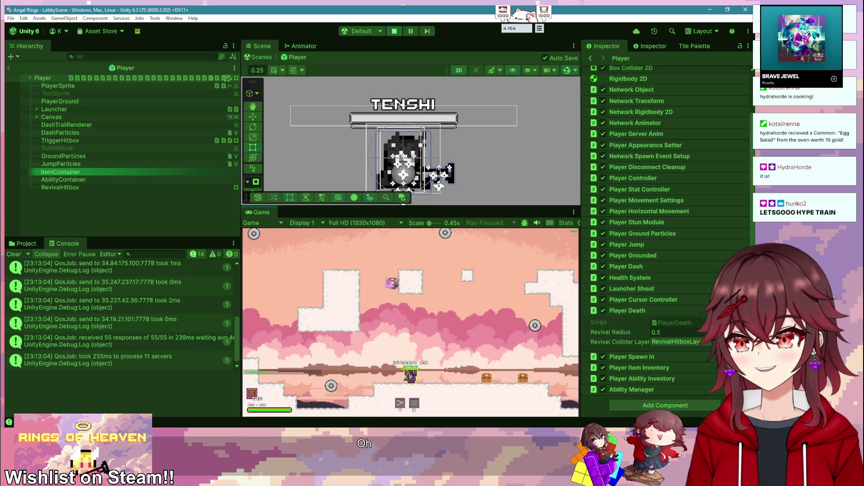
- Clear the console and test the player, then stop play mode and return to PlayerDeath.cs
{"action": "left_click", "coordinate": [22, 254]}
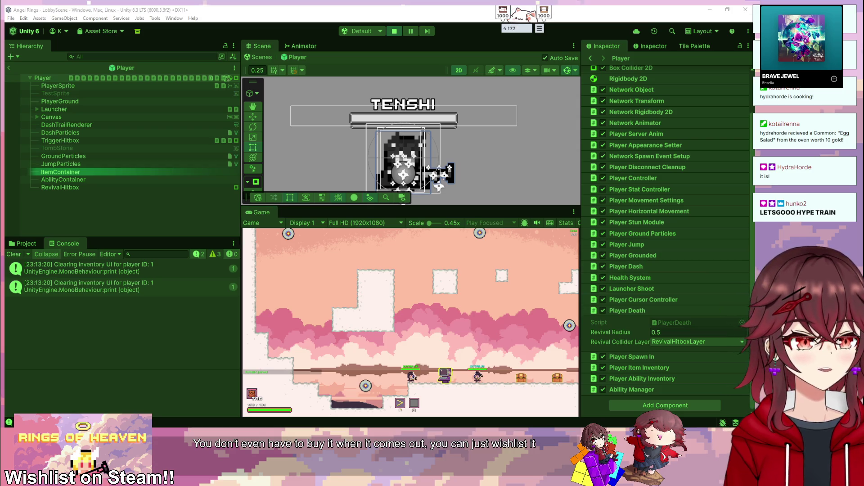
{"action": "left_click", "coordinate": [469, 408]}
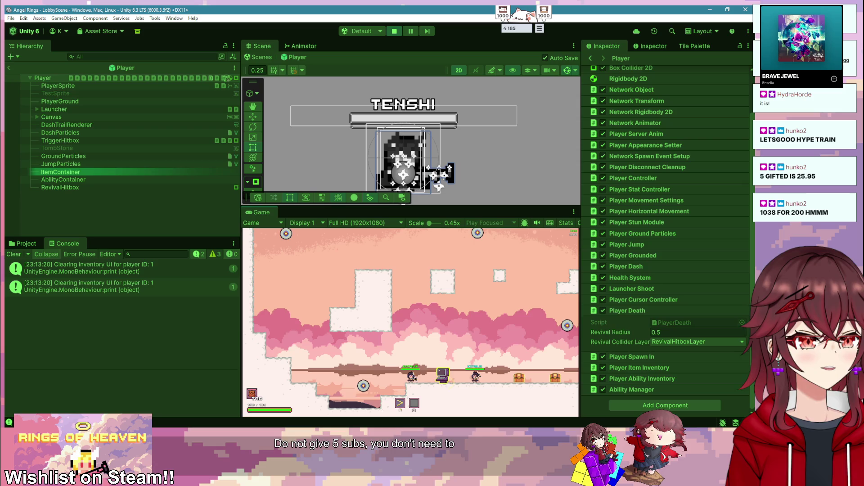
{"action": "key", "text": "alt+Tab"}
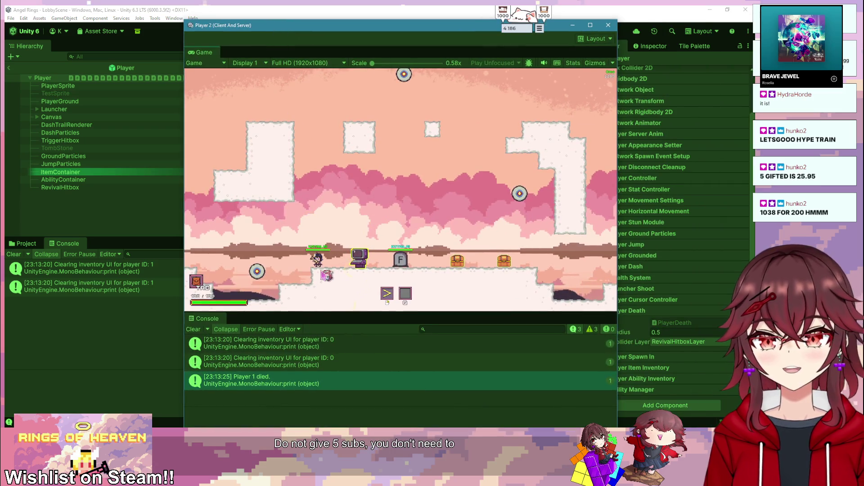
{"action": "key", "text": "alt+Tab"}
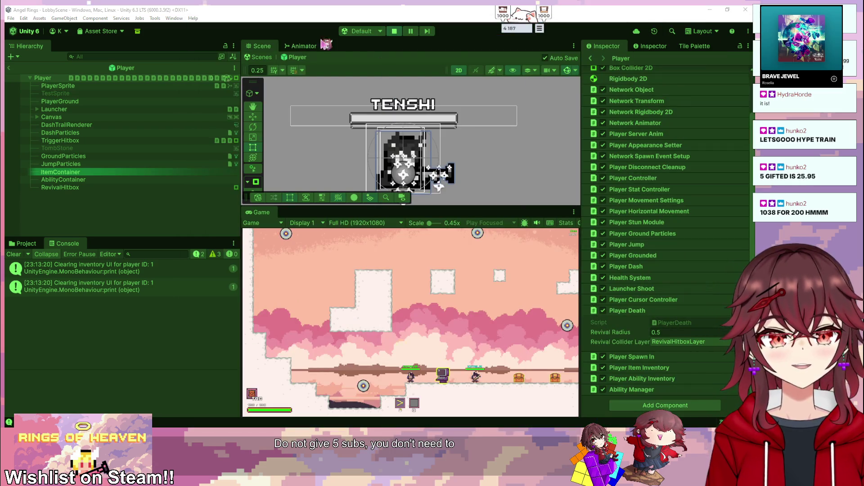
{"action": "left_click", "coordinate": [395, 31]}
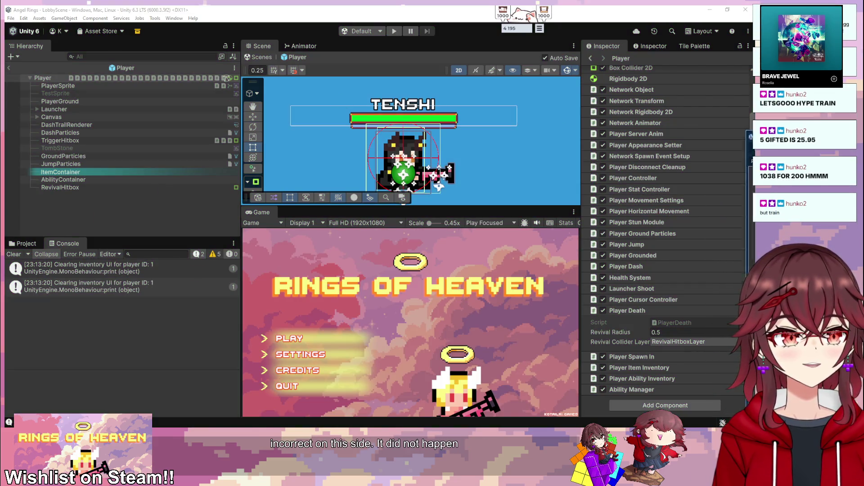
{"action": "key", "text": "alt+Tab"}
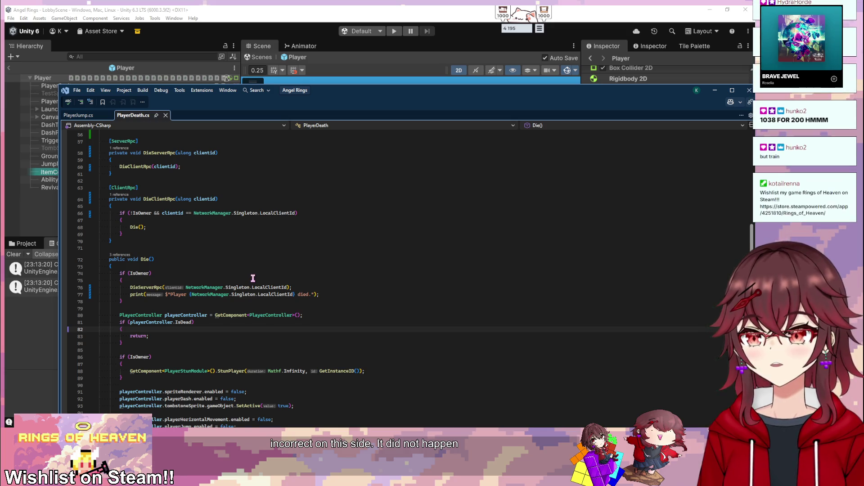
{"action": "scroll", "coordinate": [252, 278], "scroll_direction": "up", "scroll_amount": 4}
{"action": "scroll", "coordinate": [247, 279], "scroll_direction": "up", "scroll_amount": 3}
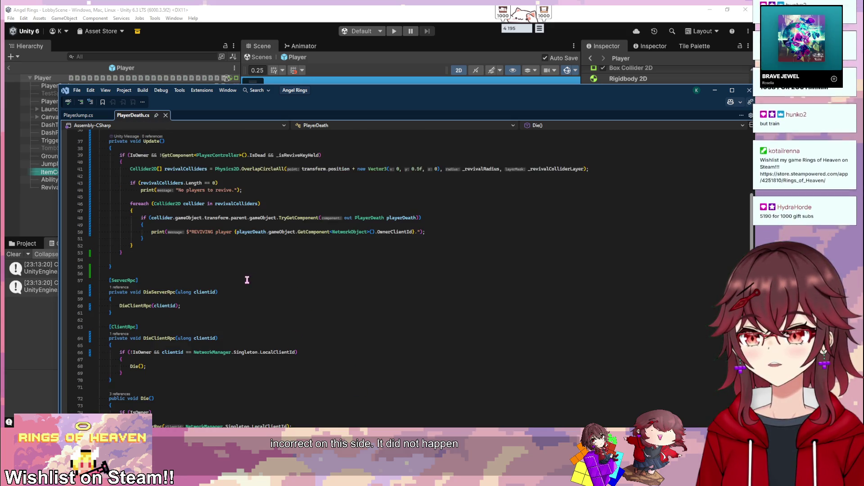
{"action": "scroll", "coordinate": [247, 280], "scroll_direction": "down", "scroll_amount": 3}
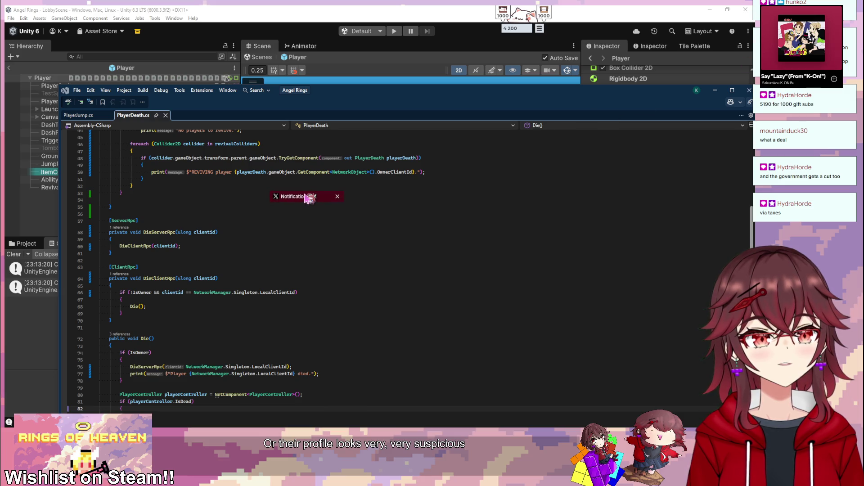
{"action": "left_click", "coordinate": [314, 198]}
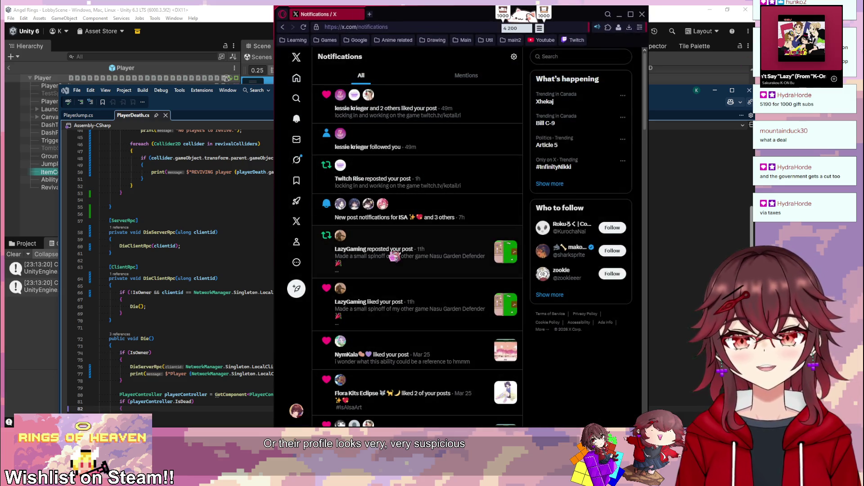
{"action": "left_click", "coordinate": [340, 165]}
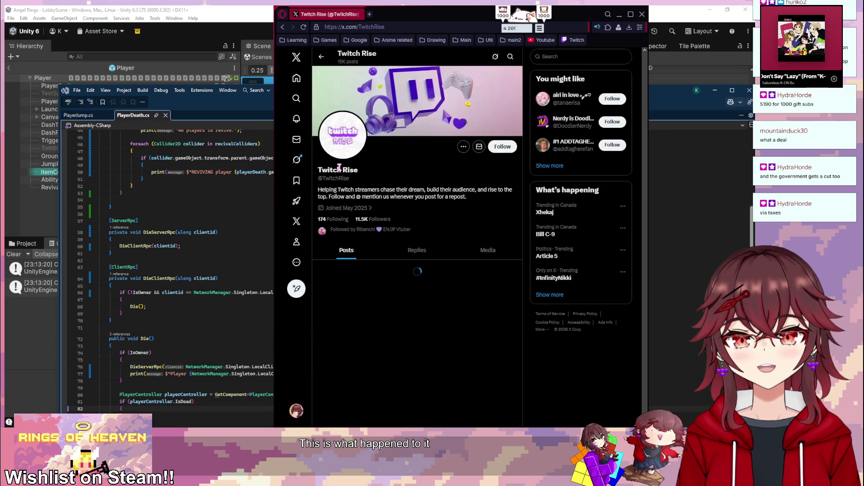
{"action": "left_click", "coordinate": [321, 57]}
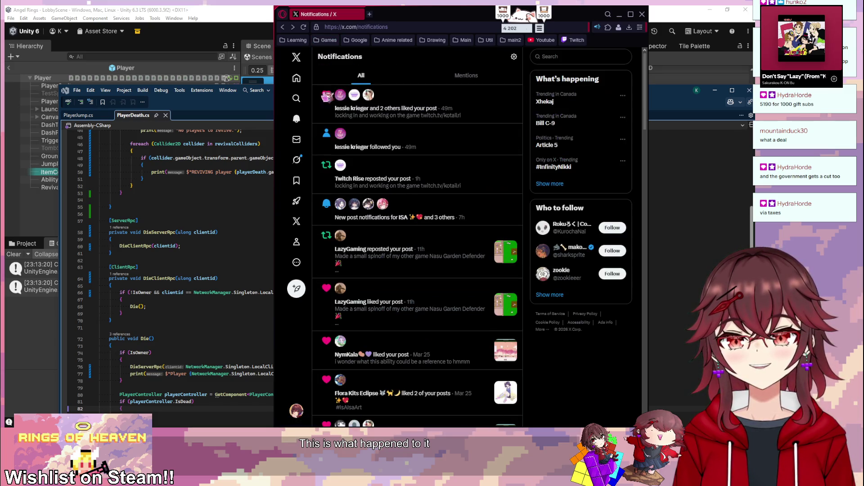
{"action": "left_click", "coordinate": [341, 170]}
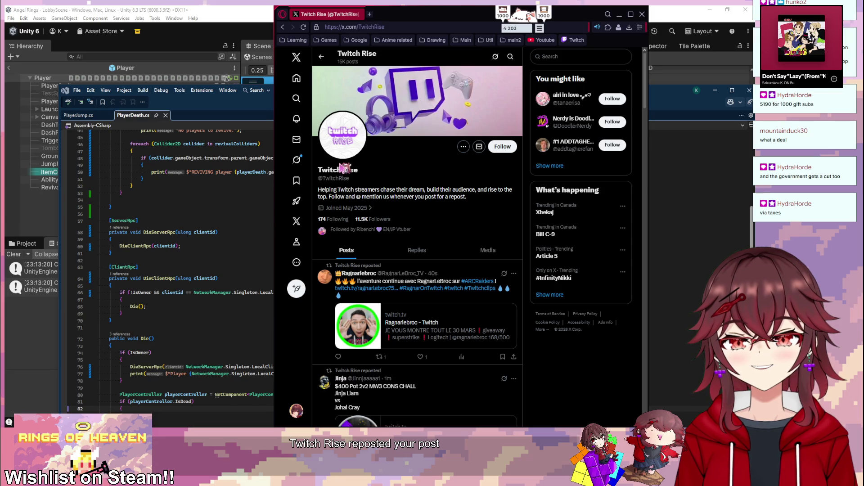
{"action": "left_click", "coordinate": [320, 57]}
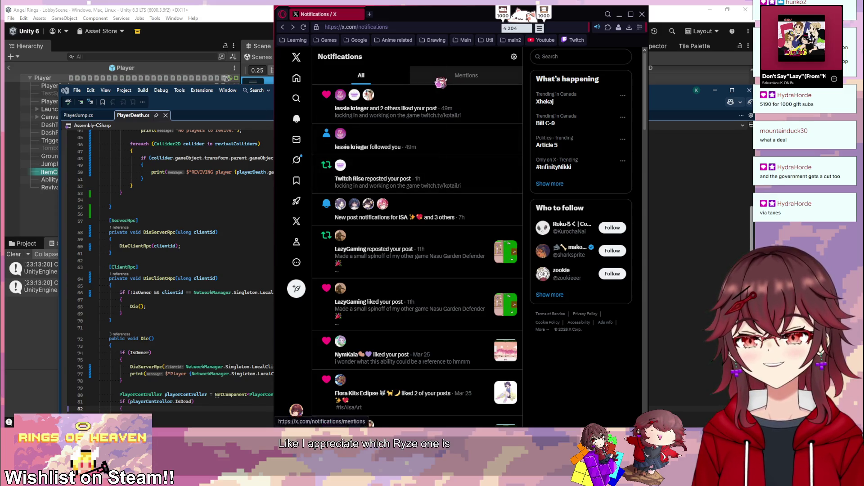
{"action": "key", "text": "super+Down"}
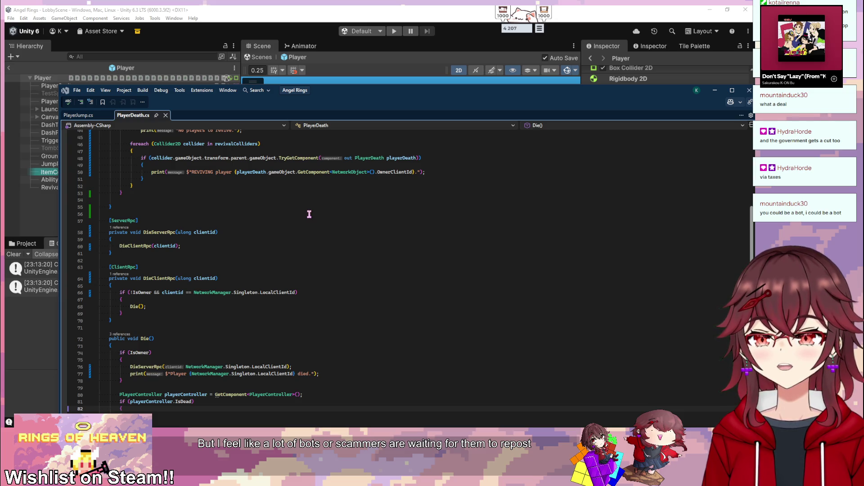
- Insert print(clientid); at the top of DieClientRpc, save, and switch to Unity
{"action": "scroll", "coordinate": [309, 214], "scroll_direction": "down", "scroll_amount": 1}
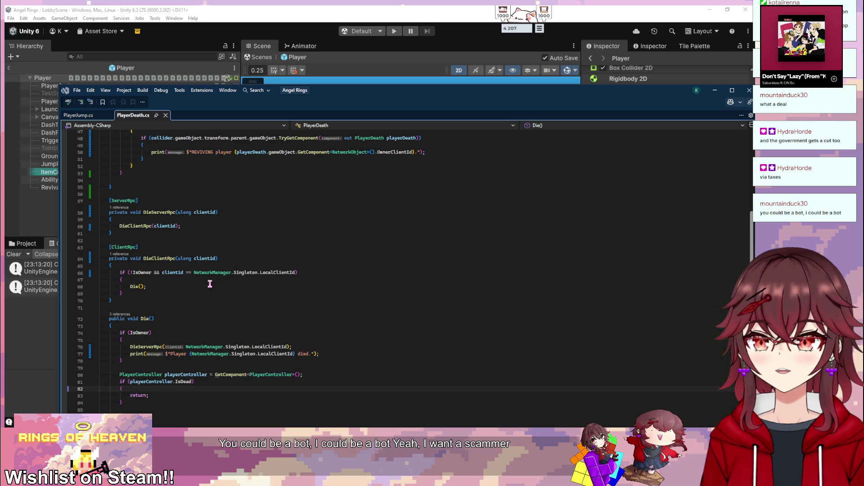
{"action": "left_click", "coordinate": [207, 266]}
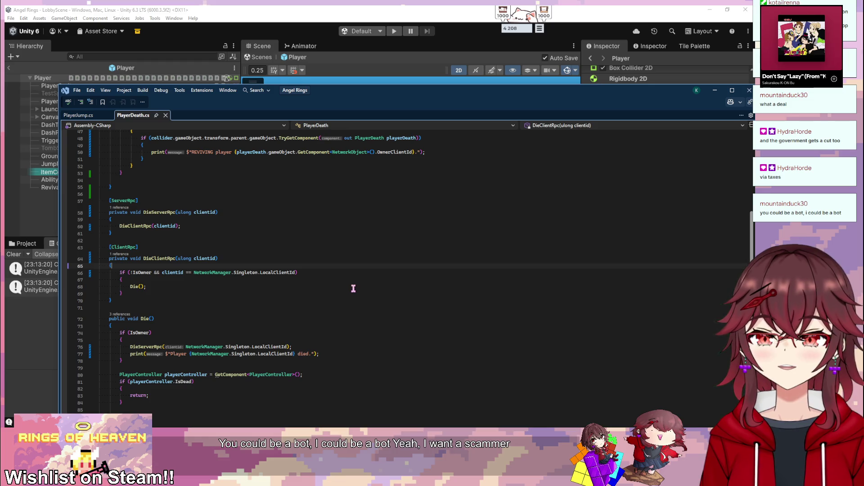
{"action": "key", "text": "Return"}
{"action": "type", "text": "print(clientid);"}
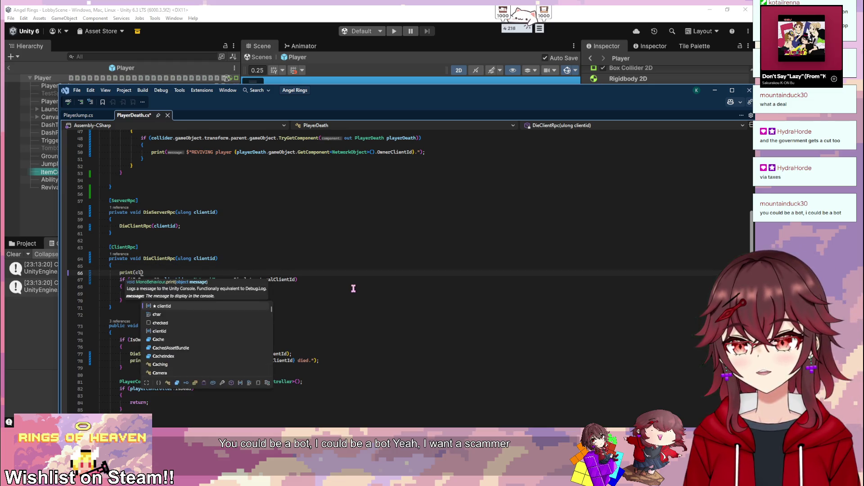
{"action": "key", "text": "ctrl+s"}
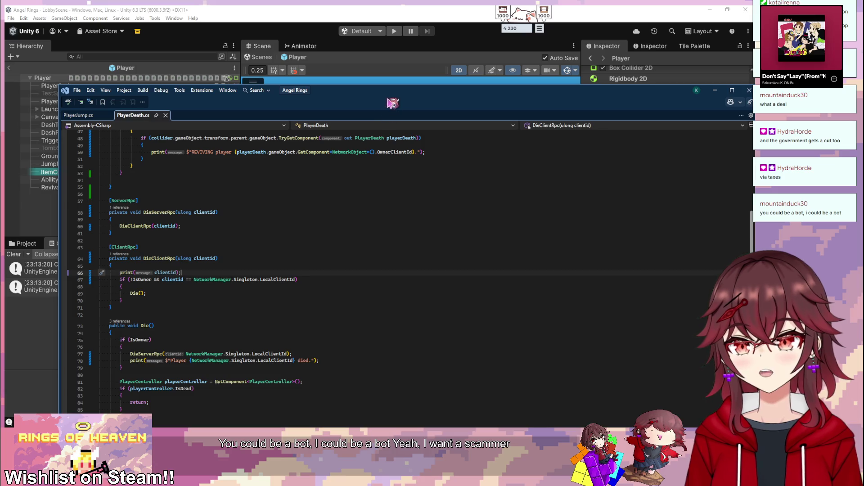
{"action": "key", "text": "alt+Tab"}
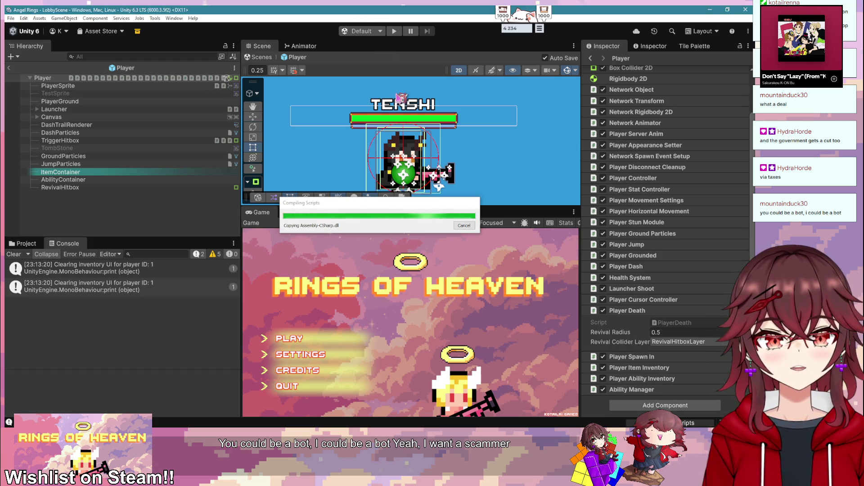
- Host a match in play mode, inspect the clientId 1 log's stack trace, and walk right
{"action": "key", "text": "ctrl+p"}
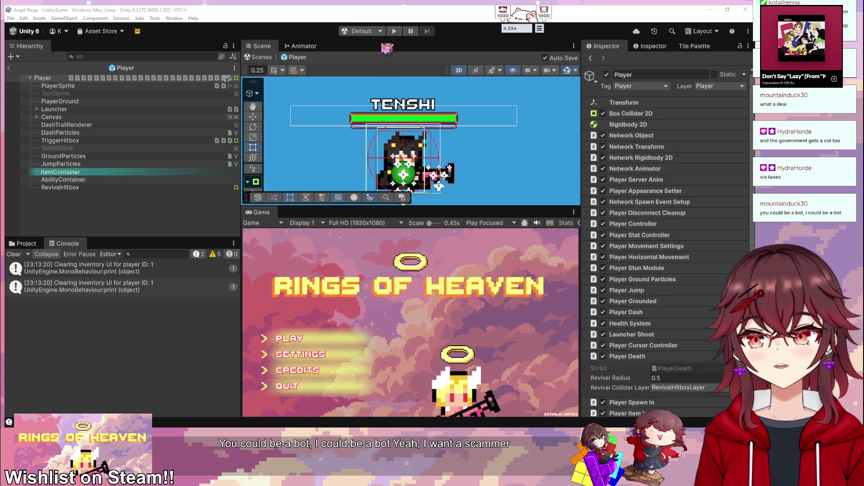
{"action": "left_click", "coordinate": [307, 338]}
{"action": "left_click", "coordinate": [293, 337]}
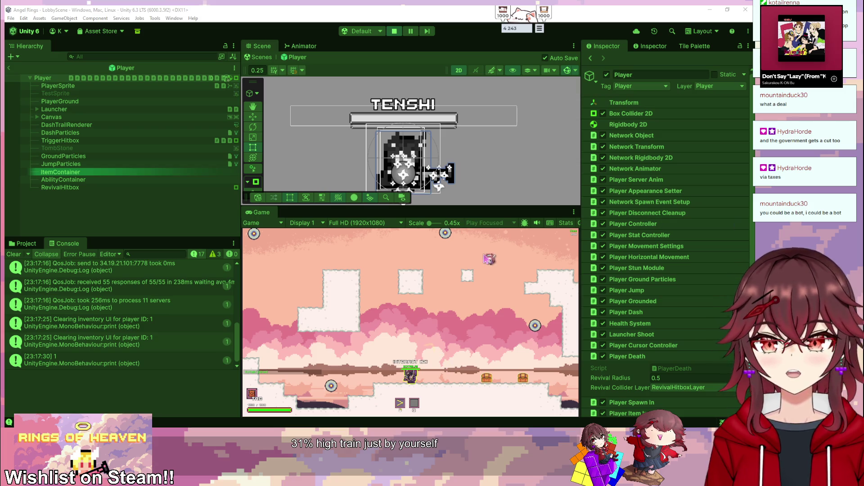
{"action": "scroll", "coordinate": [147, 330], "scroll_direction": "down", "scroll_amount": 1}
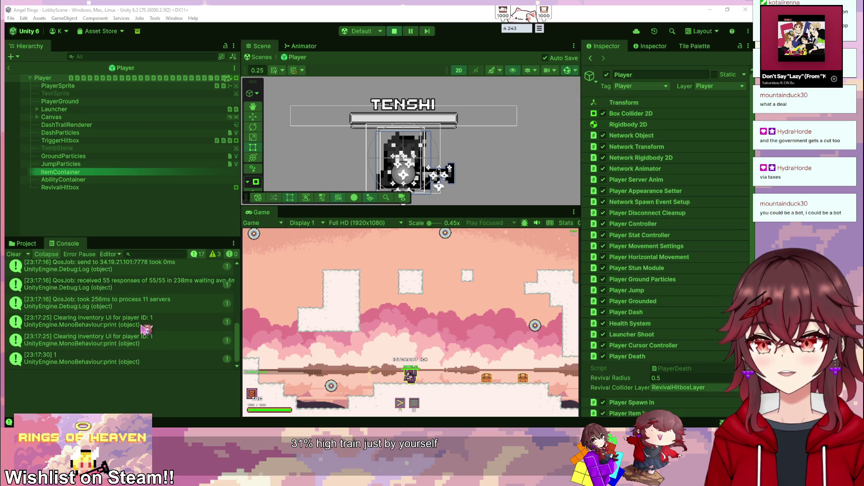
{"action": "left_click", "coordinate": [154, 362]}
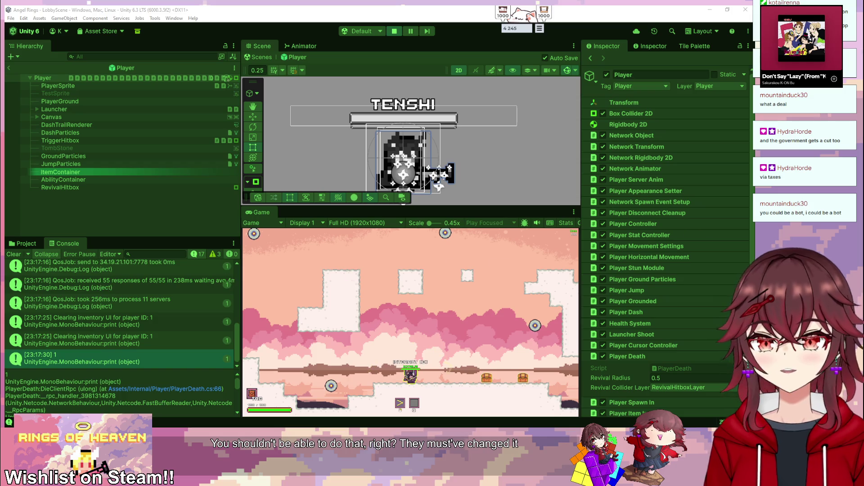
{"action": "left_click", "coordinate": [456, 324]}
{"action": "key", "text": "d"}
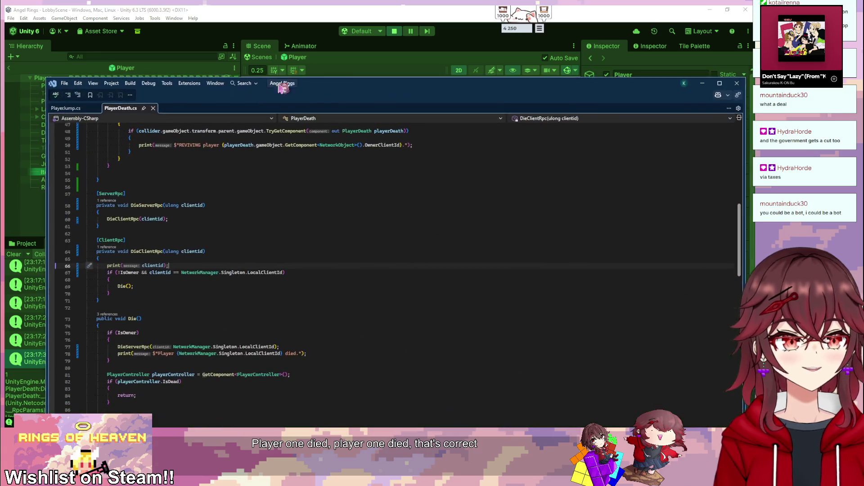
- Stop the game and delete the Die call from the if block in PlayerDeath.cs
{"action": "key", "text": "F5"}
{"action": "double_click", "coordinate": [54, 359]}
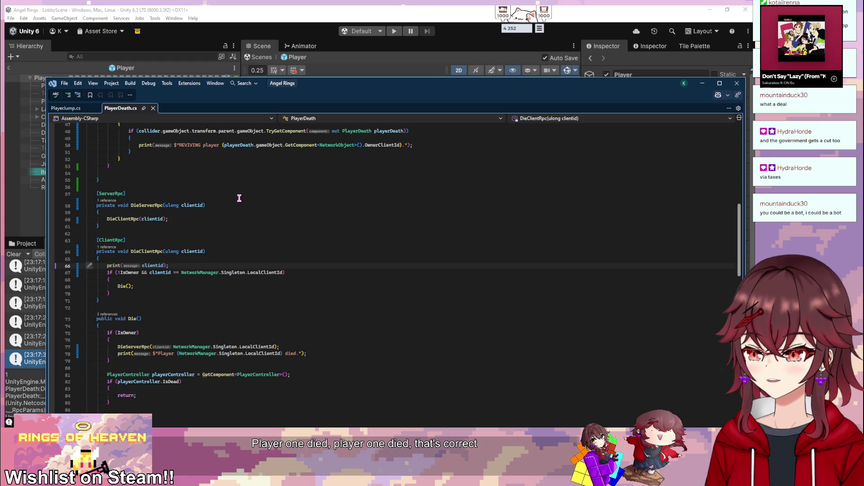
{"action": "left_click_drag", "start_coordinate": [150, 272], "coordinate": [286, 272]}
{"action": "left_click_drag", "start_coordinate": [145, 294], "coordinate": [175, 276]}
{"action": "left_click", "coordinate": [135, 287]}
{"action": "key", "text": "Home"}
{"action": "key", "text": "shift+Up"}
{"action": "key", "text": "shift+End"}
{"action": "key", "text": "Delete"}
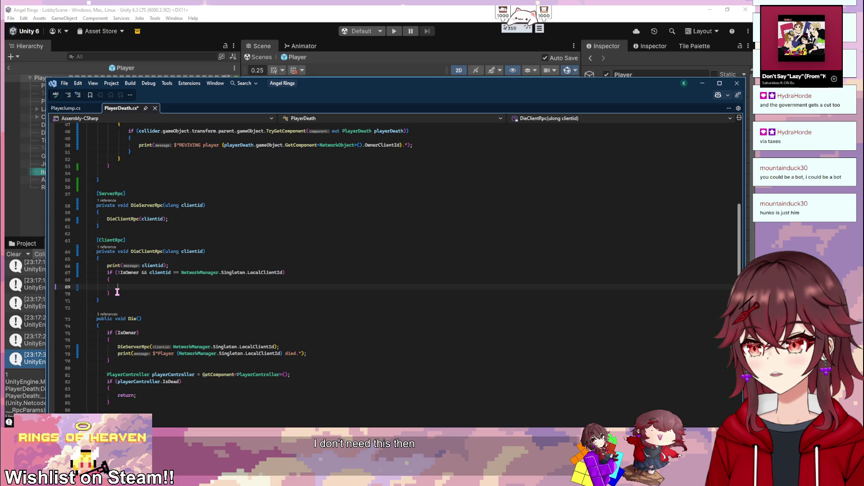
- Replace DieClientRpc's if block with a direct Die() call, preceded by the copied death message print
{"action": "left_click", "coordinate": [108, 269]}
{"action": "left_click_drag", "start_coordinate": [108, 269], "coordinate": [113, 294]}
{"action": "type", "text": "Die();"}
{"action": "mouse_move", "coordinate": [317, 325]}
{"action": "left_mouse_down"}
{"action": "mouse_move", "coordinate": [88, 325]}
{"action": "mouse_move", "coordinate": [157, 325]}
{"action": "mouse_move", "coordinate": [118, 326]}
{"action": "left_mouse_up"}
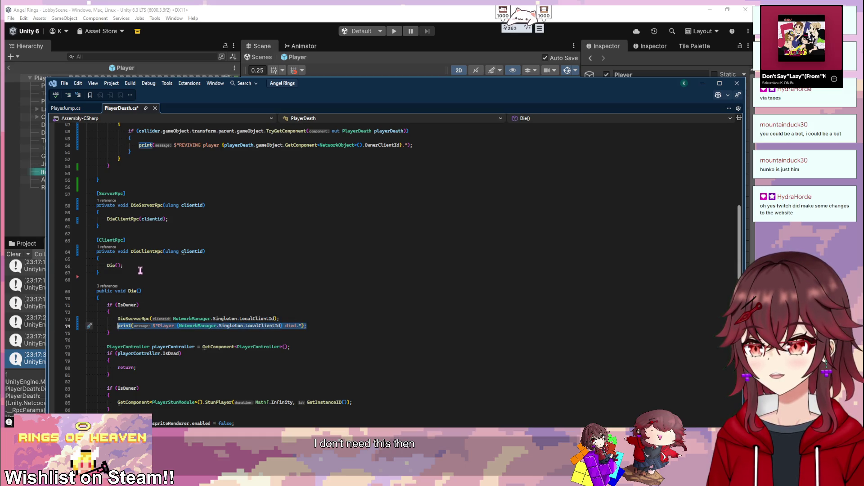
{"action": "key", "text": "ctrl+c"}
{"action": "left_click", "coordinate": [180, 258]}
{"action": "key", "text": "Return"}
{"action": "key", "text": "ctrl+v"}
- Make the copied death message use the clientid parameter instead of LocalClientId
{"action": "left_click", "coordinate": [193, 253]}
{"action": "key", "text": "ctrl+c"}
{"action": "left_click_drag", "start_coordinate": [167, 265], "coordinate": [270, 265]}
{"action": "key", "text": "ctrl+v"}
{"action": "left_click", "coordinate": [319, 270]}
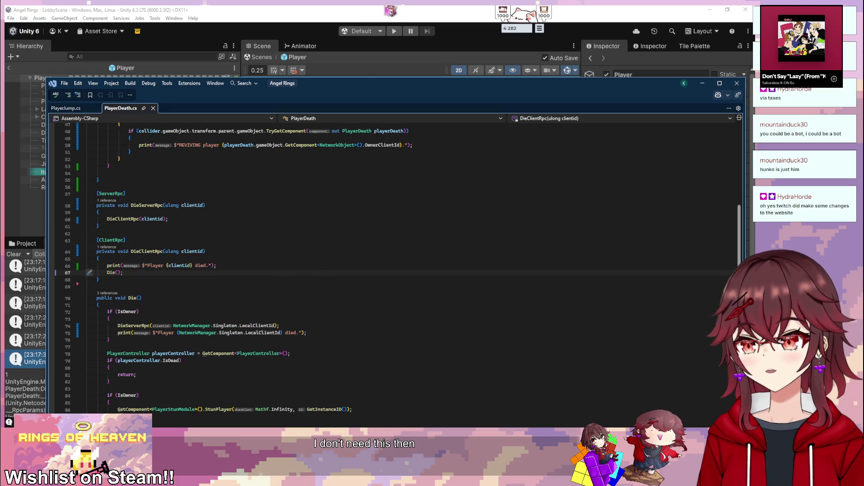
{"action": "left_click", "coordinate": [387, 10]}
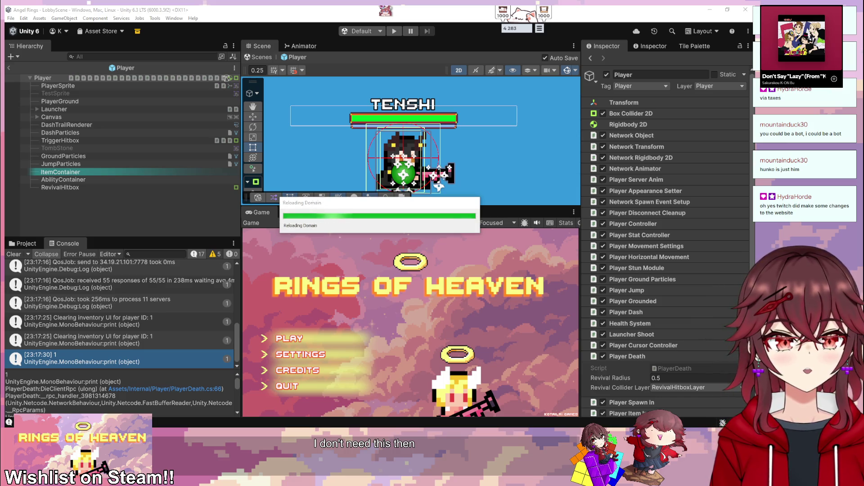
- Delete the extra print line from Die() and return to Unity to recompile
{"action": "key", "text": "alt+Tab"}
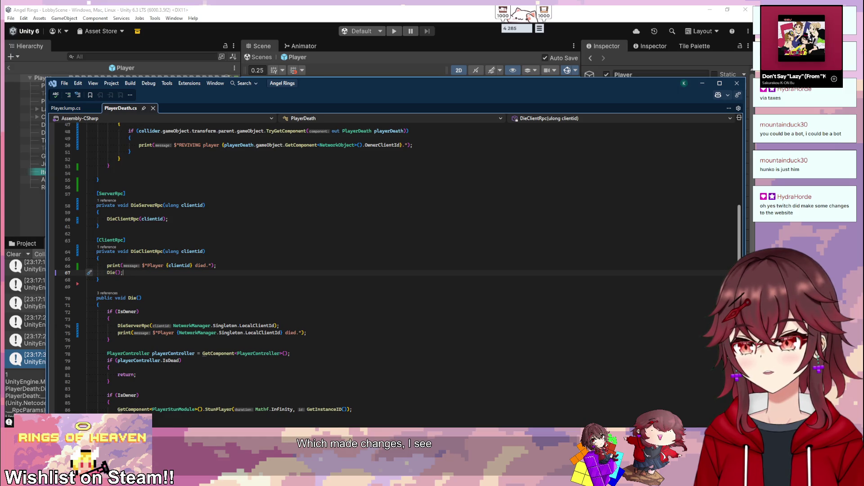
{"action": "left_click_drag", "start_coordinate": [307, 333], "coordinate": [281, 325]}
{"action": "key", "text": "alt+Tab"}
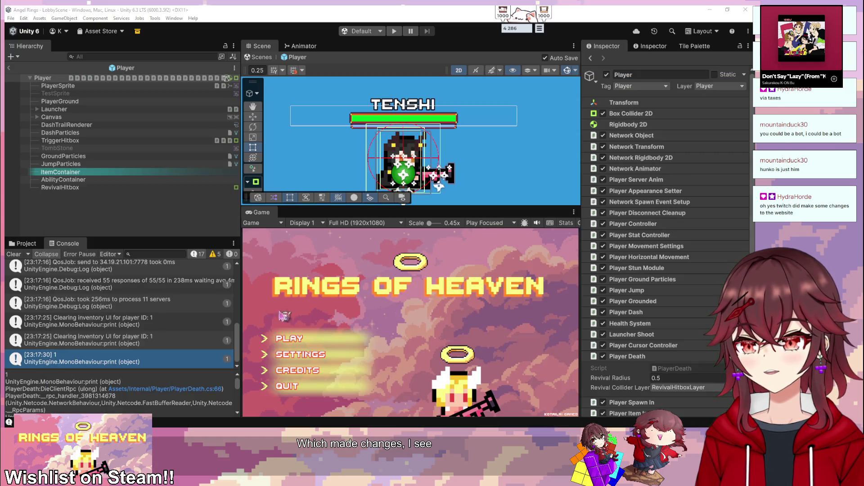
{"action": "key", "text": "alt+Tab"}
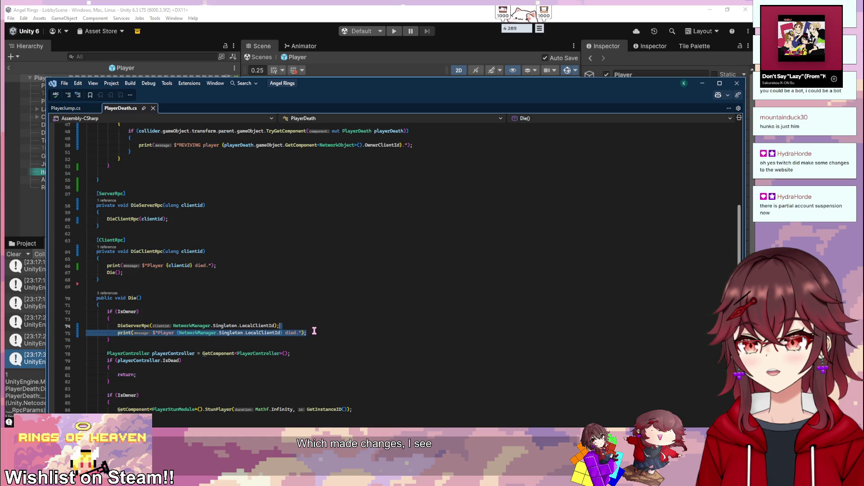
{"action": "key", "text": "Delete"}
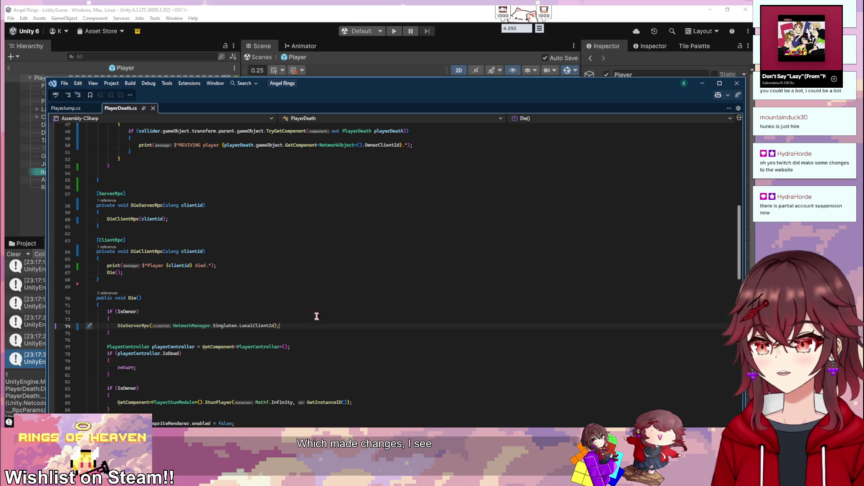
{"action": "key", "text": "alt+Tab"}
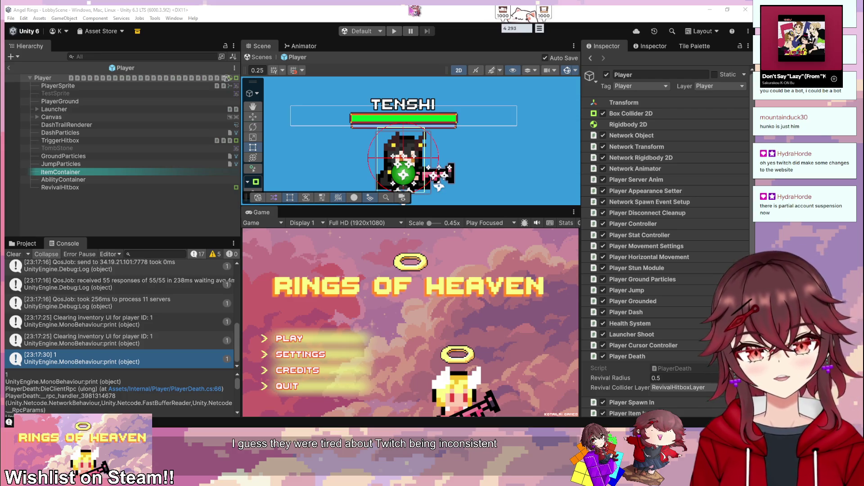
- Play a game from the title menu and open the code behind the 'Player 1 died' log
{"action": "key", "text": "ctrl+p"}
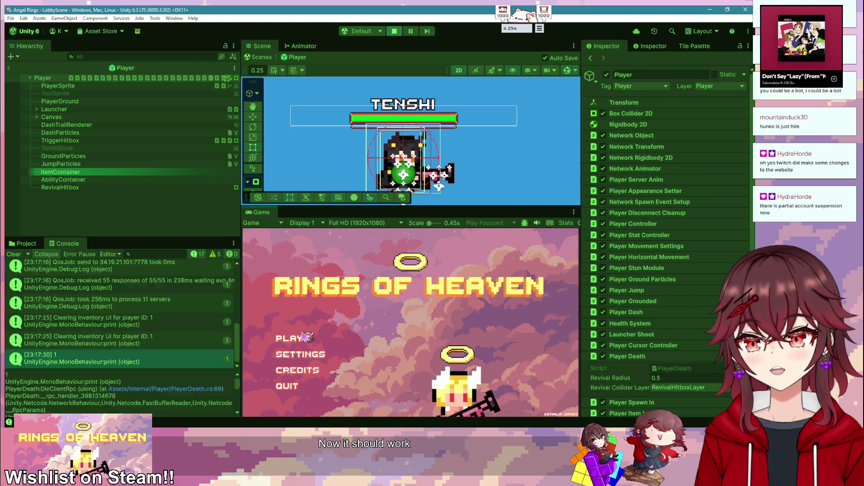
{"action": "left_click", "coordinate": [305, 338]}
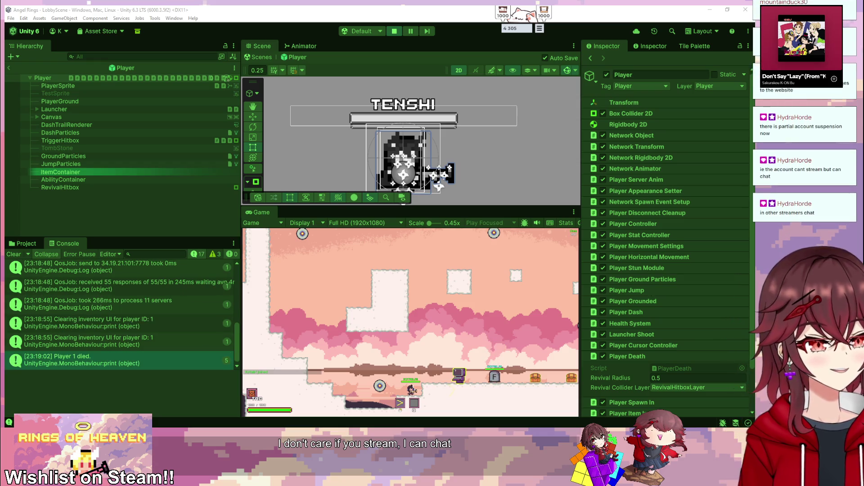
{"action": "left_click", "coordinate": [180, 355]}
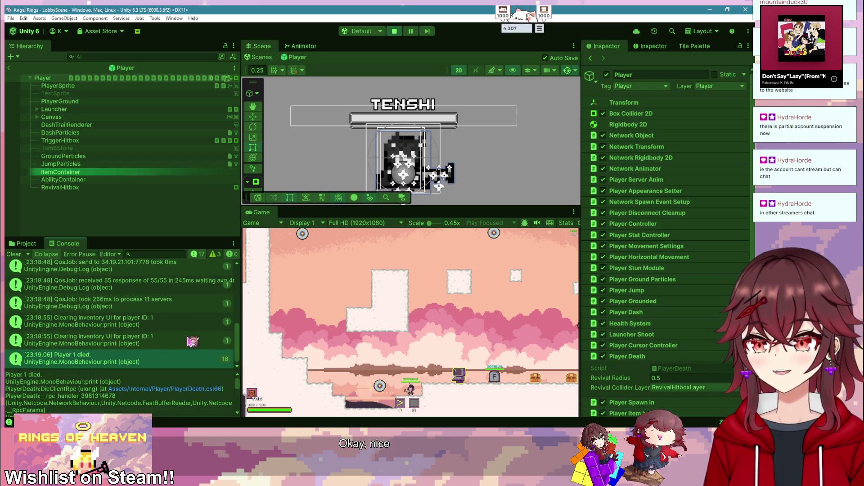
{"action": "double_click", "coordinate": [144, 355]}
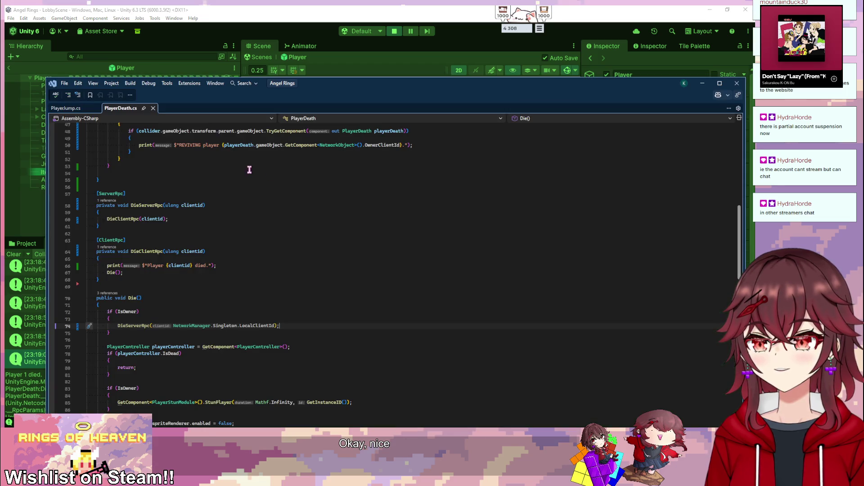
{"action": "left_click_drag", "start_coordinate": [283, 102], "coordinate": [506, 89]}
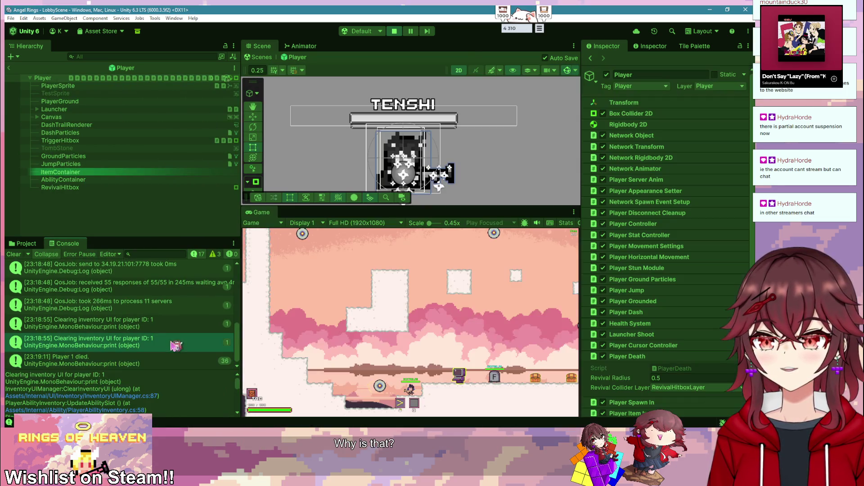
{"action": "left_click", "coordinate": [177, 361]}
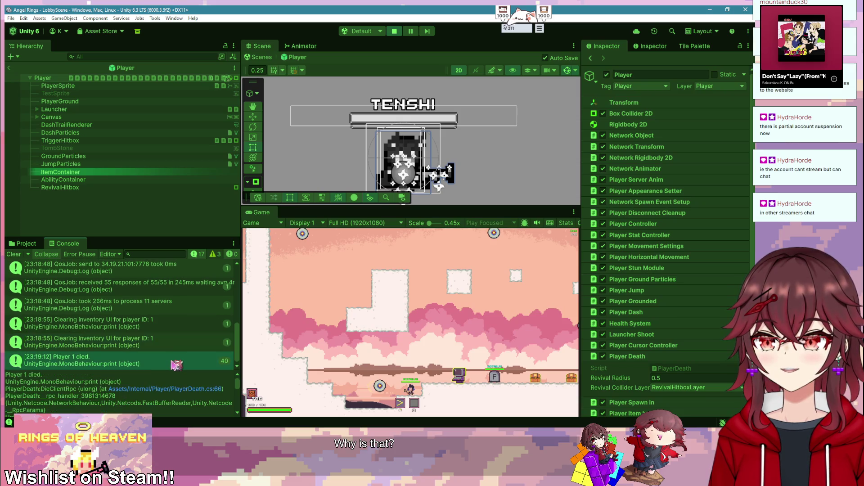
{"action": "key", "text": "alt+Tab"}
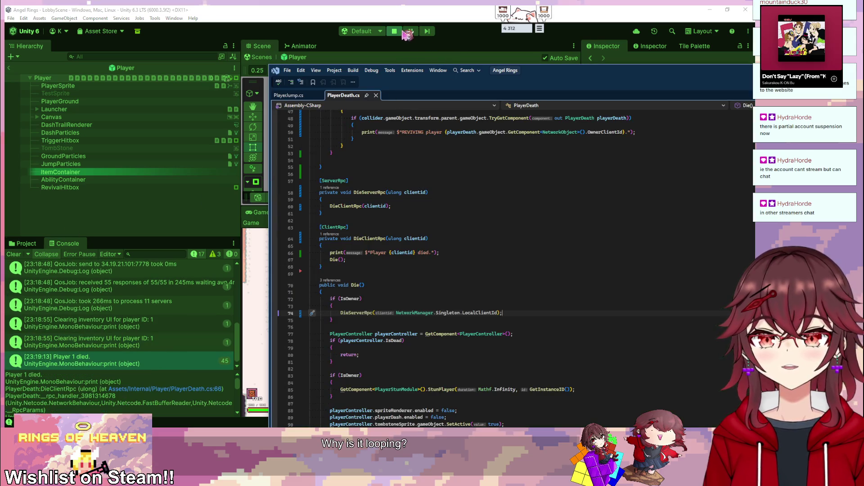
- Stop the test and wrap Die() in DieClientRpc with an 'if (!IsOwner)' check
{"action": "left_click", "coordinate": [394, 30]}
{"action": "key", "text": "alt+Tab"}
{"action": "left_click", "coordinate": [463, 243]}
{"action": "key", "text": "Return"}
{"action": "type", "text": "if ("}
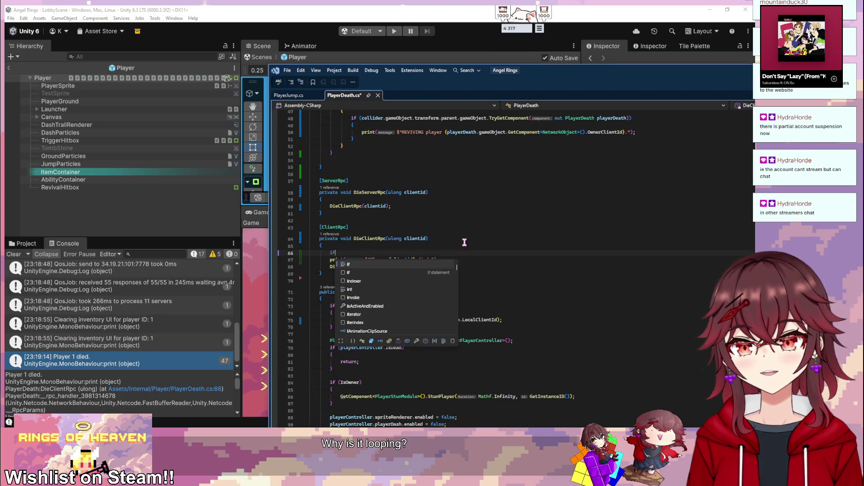
{"action": "key", "text": "ctrl+z"}
{"action": "key", "text": "ctrl+z"}
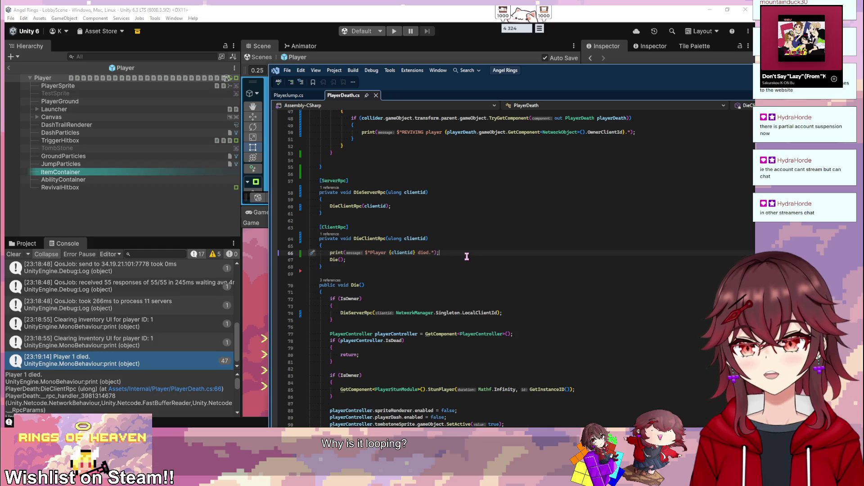
{"action": "key", "text": "Return"}
{"action": "type", "text": "if (!isown"}
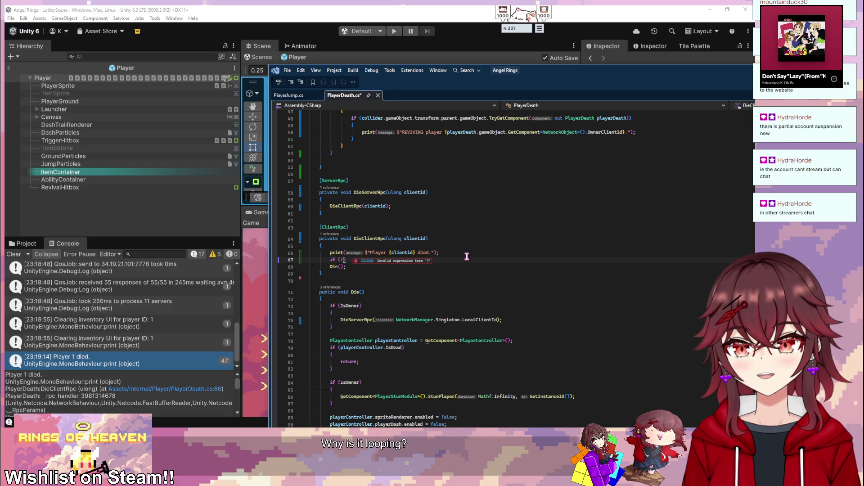
{"action": "key", "text": "Tab"}
{"action": "key", "text": "Down"}
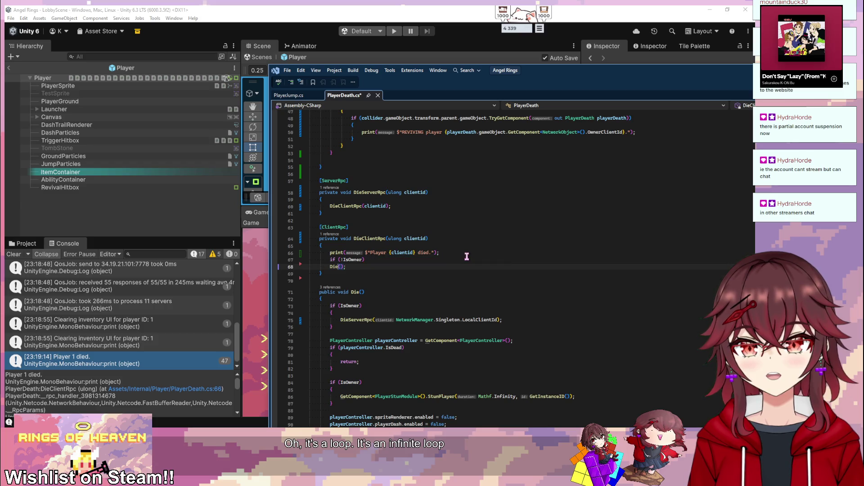
{"action": "key", "text": "Tab"}
- Save PlayerDeath.cs and start a new play test in Unity
{"action": "key", "text": "ctrl+s"}
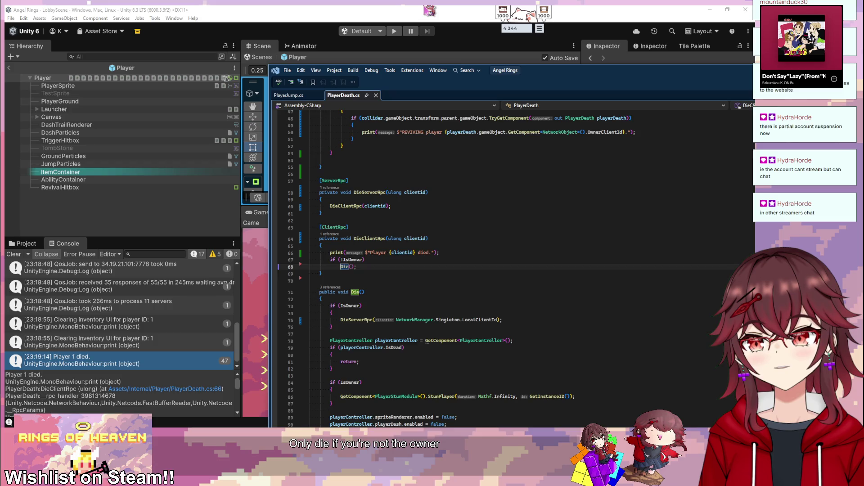
{"action": "key", "text": "alt+Tab"}
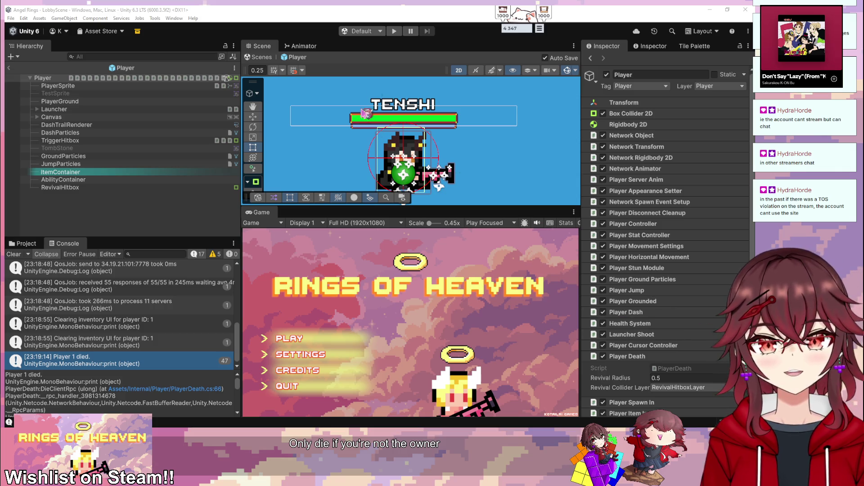
{"action": "left_click", "coordinate": [394, 31]}
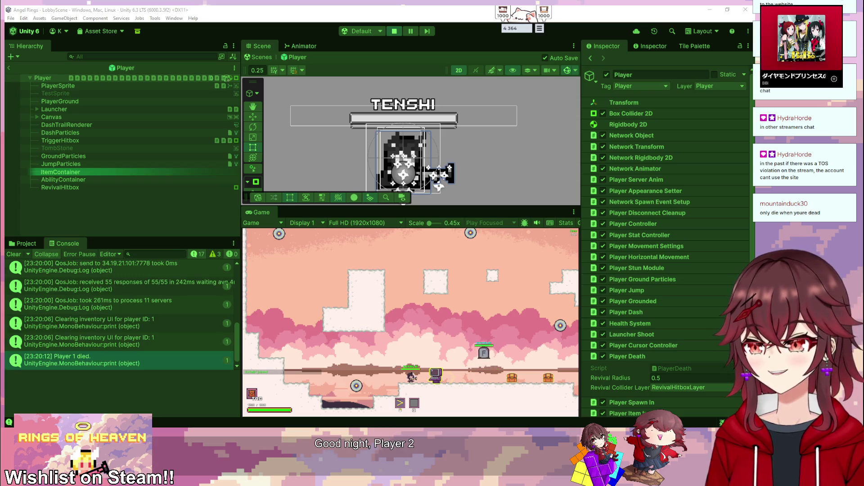
- Walk the player to the tombstone, past it and back, then stop the test
{"action": "key", "text": "d"}
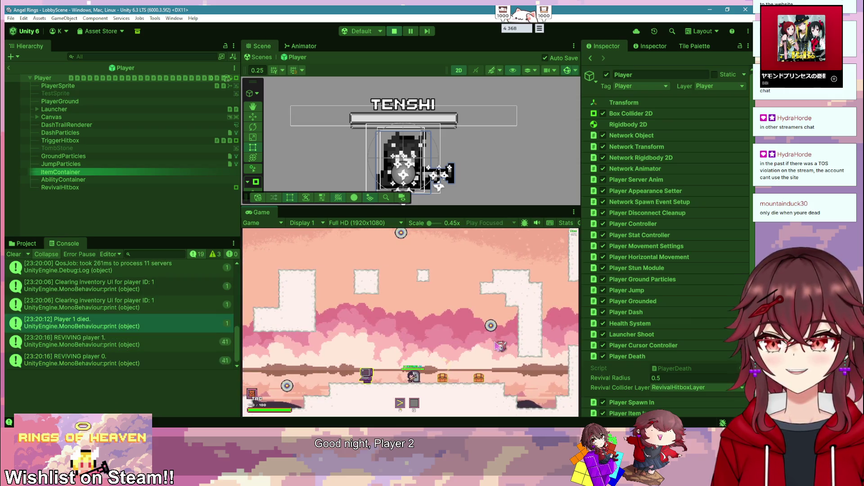
{"action": "key", "text": "a"}
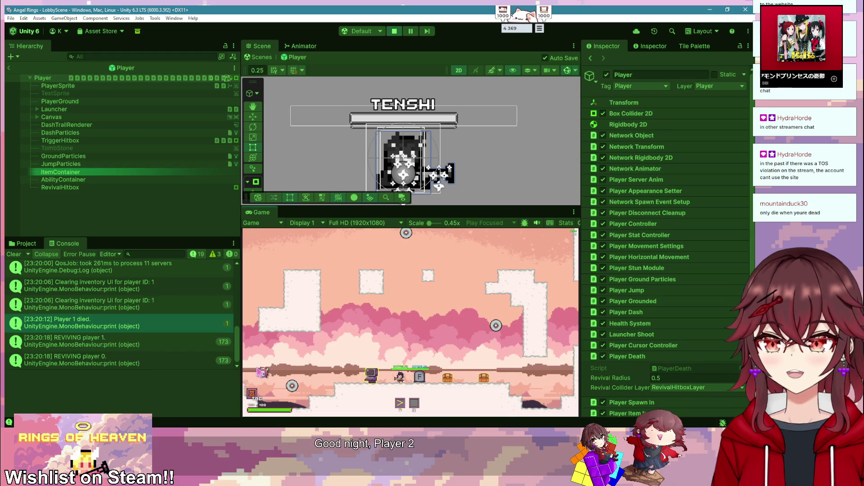
{"action": "key", "text": "d"}
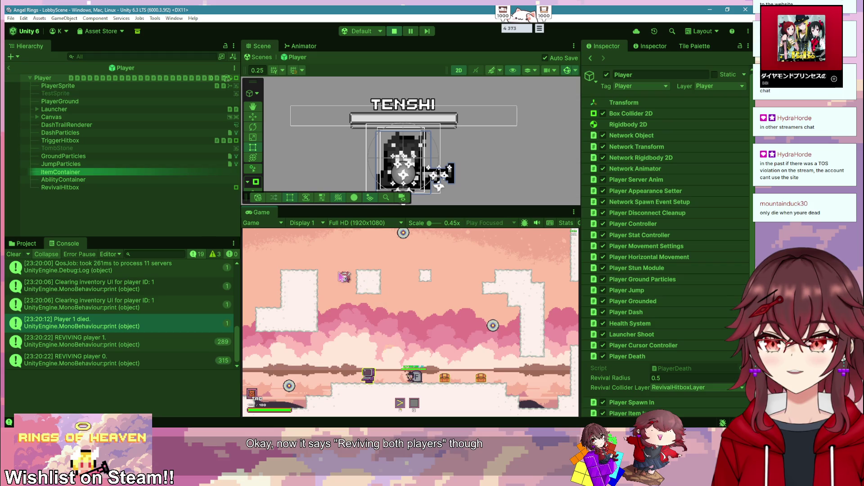
{"action": "left_click", "coordinate": [398, 32]}
{"action": "key", "text": "alt+Tab"}
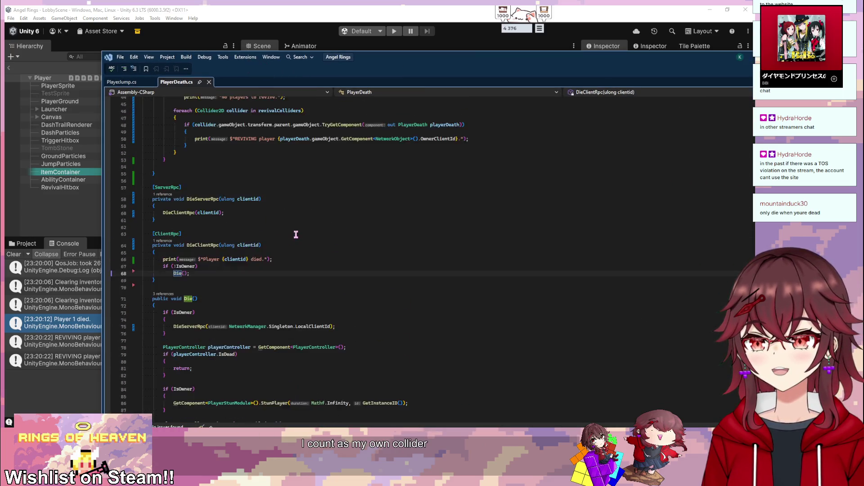
- Try a revivalColliders statement, then delete it along with the no-players check
{"action": "scroll", "coordinate": [296, 235], "scroll_direction": "up", "scroll_amount": 7}
{"action": "mouse_move", "coordinate": [164, 221]}
{"action": "left_mouse_down"}
{"action": "mouse_move", "coordinate": [315, 276]}
{"action": "mouse_move", "coordinate": [322, 309]}
{"action": "left_mouse_up"}
{"action": "left_click", "coordinate": [295, 309]}
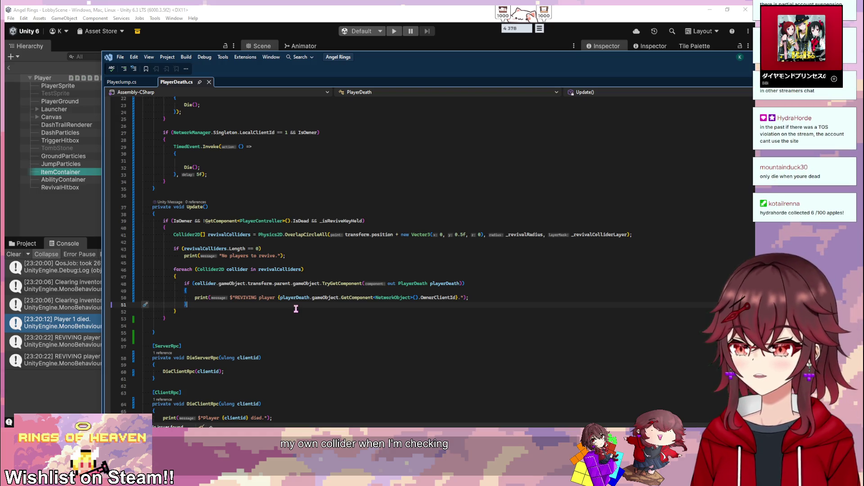
{"action": "left_click", "coordinate": [278, 241]}
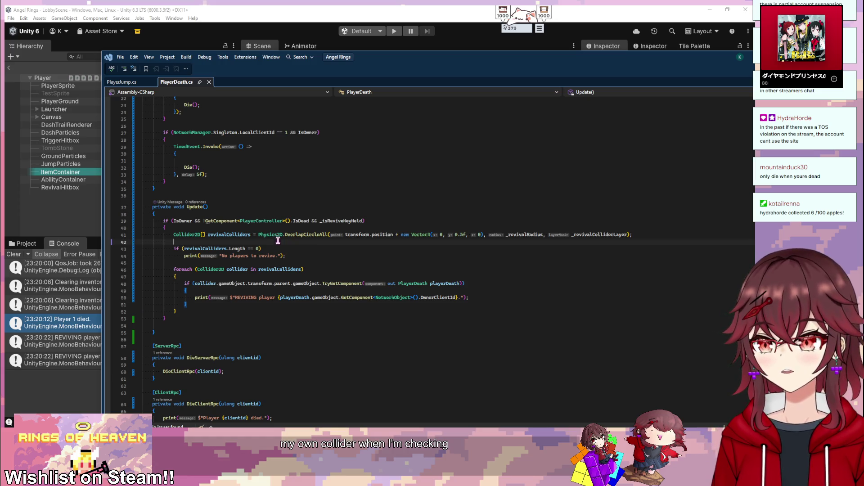
{"action": "key", "text": "Return"}
{"action": "key", "text": "Up"}
{"action": "type", "text": "reviv"}
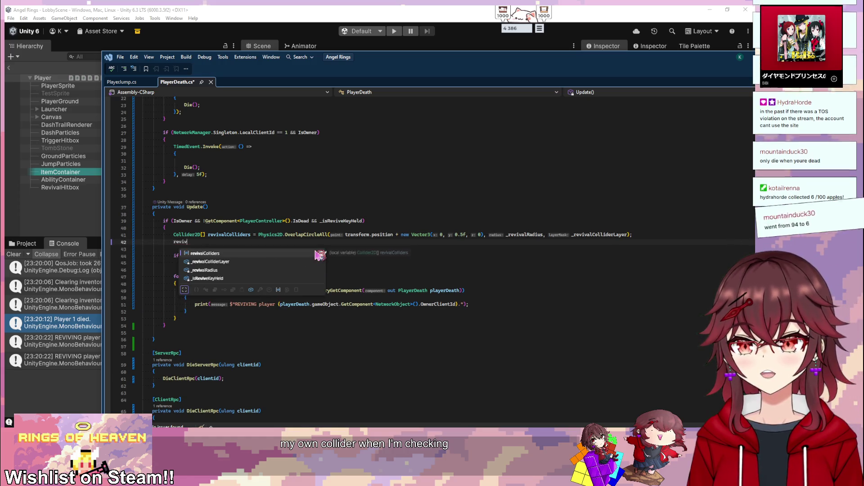
{"action": "type", "text": "alColliders.re"}
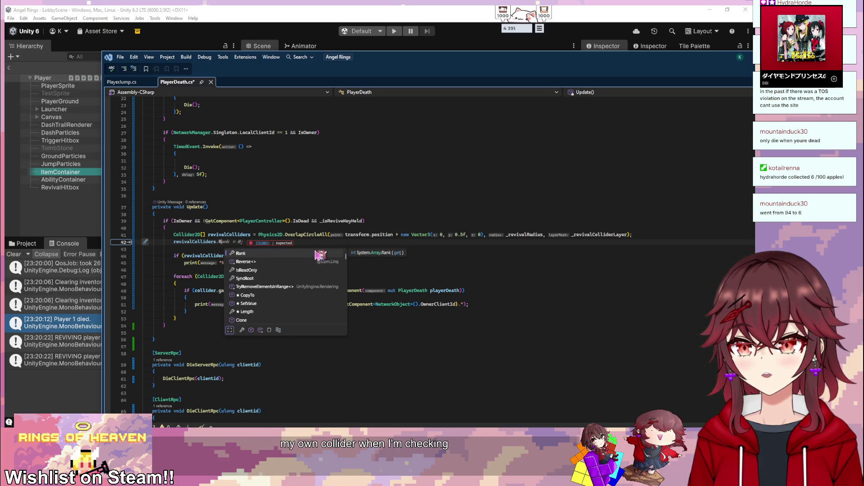
{"action": "key", "text": "BackSpace"}
{"action": "key", "text": "BackSpace"}
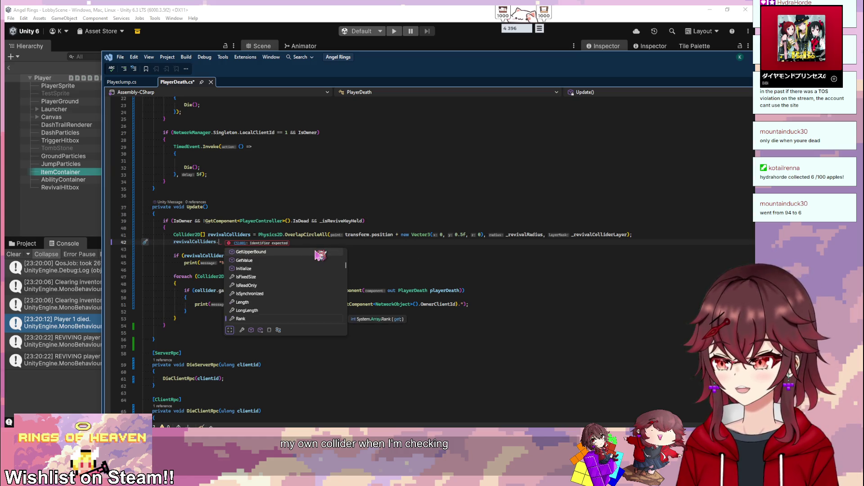
{"action": "key", "text": "BackSpace"}
{"action": "type", "text": "."}
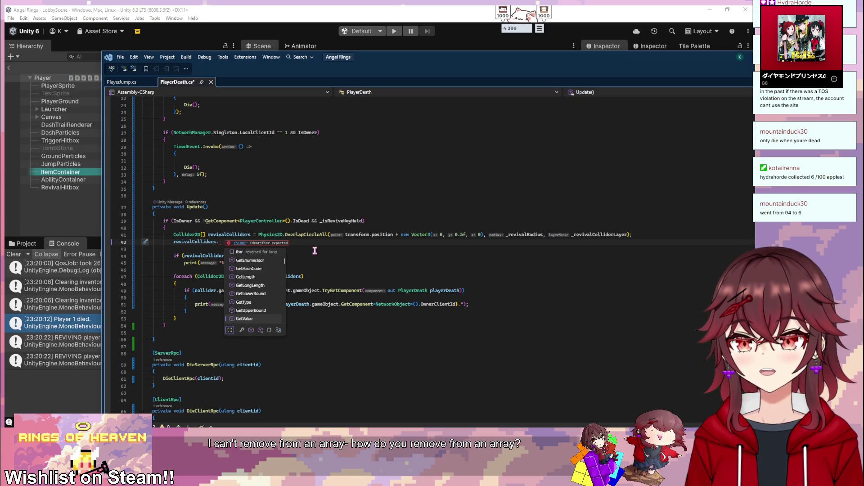
{"action": "key", "text": "Down"}
{"action": "key", "text": "Down"}
{"action": "key", "text": "Down"}
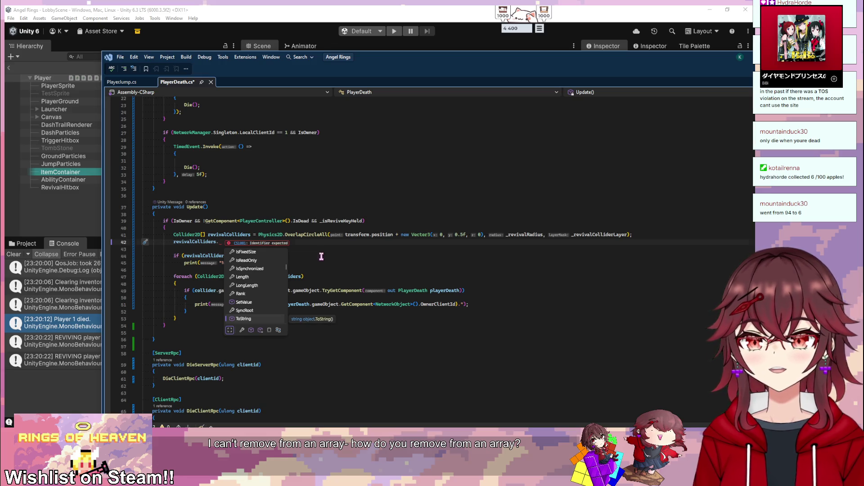
{"action": "left_click", "coordinate": [322, 257]}
{"action": "left_click_drag", "start_coordinate": [304, 261], "coordinate": [615, 238]}
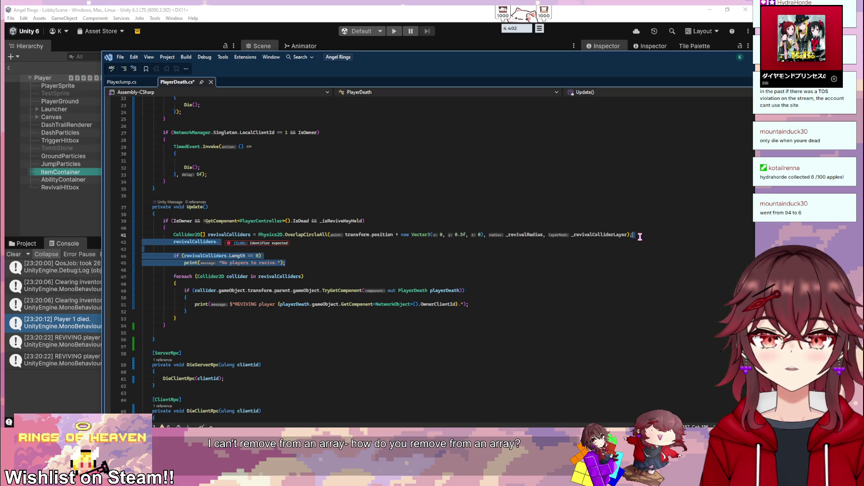
{"action": "key", "text": "BackSpace"}
- Add 'if (collider.gameObject.transform.parent.gameObject == gameObject)' inside the foreach loop and save
{"action": "left_click", "coordinate": [289, 257]}
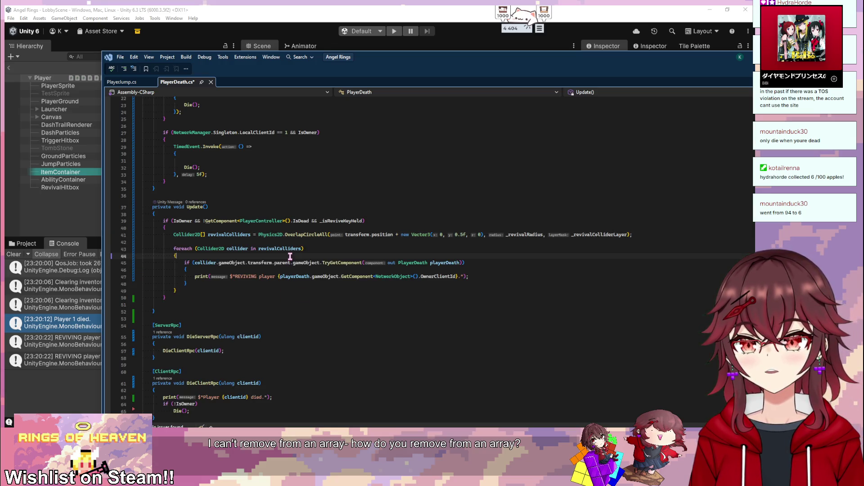
{"action": "key", "text": "Return"}
{"action": "type", "text": "if (colli"}
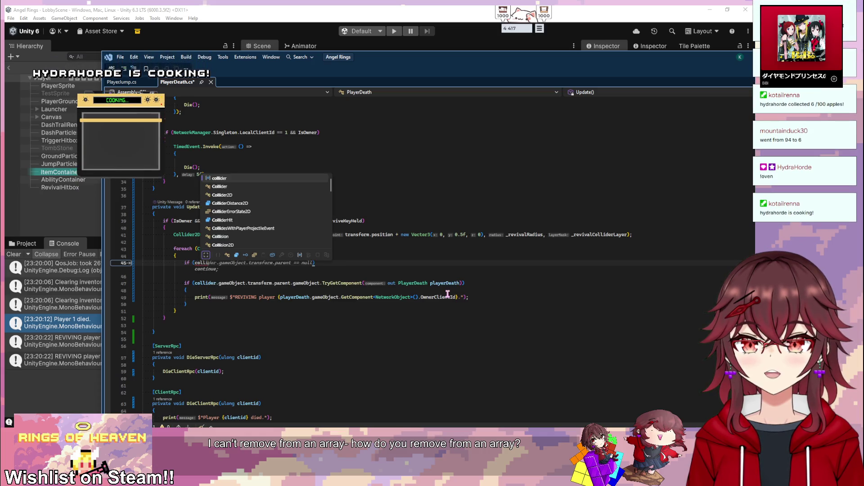
{"action": "key", "text": "Tab"}
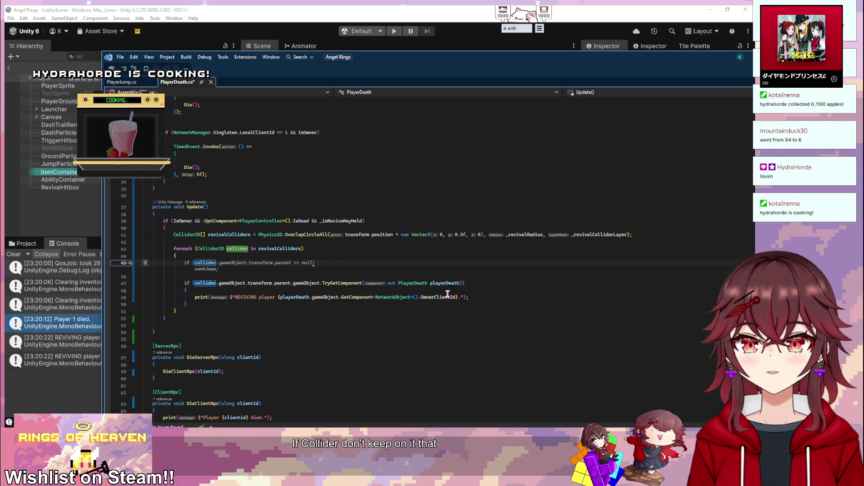
{"action": "type", "text": ".gameObject.transform.parent"}
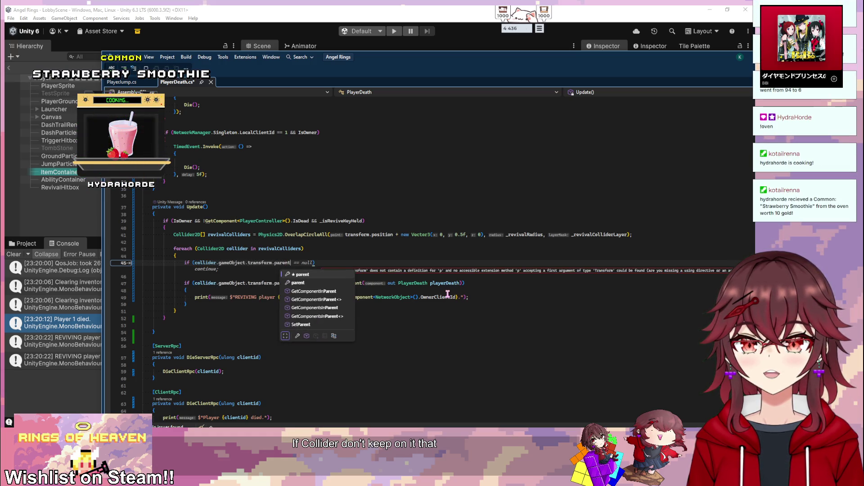
{"action": "key", "text": "Tab"}
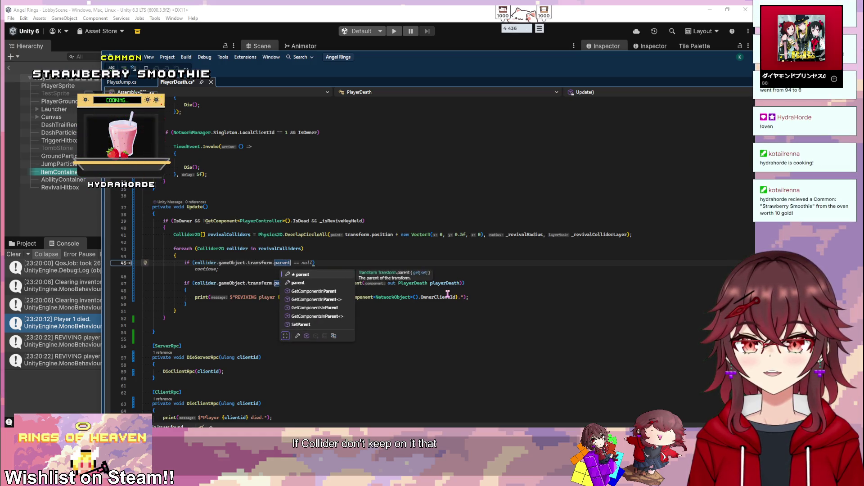
{"action": "type", "text": ".gam"}
{"action": "key", "text": "Tab"}
{"action": "type", "text": "== gameObject"}
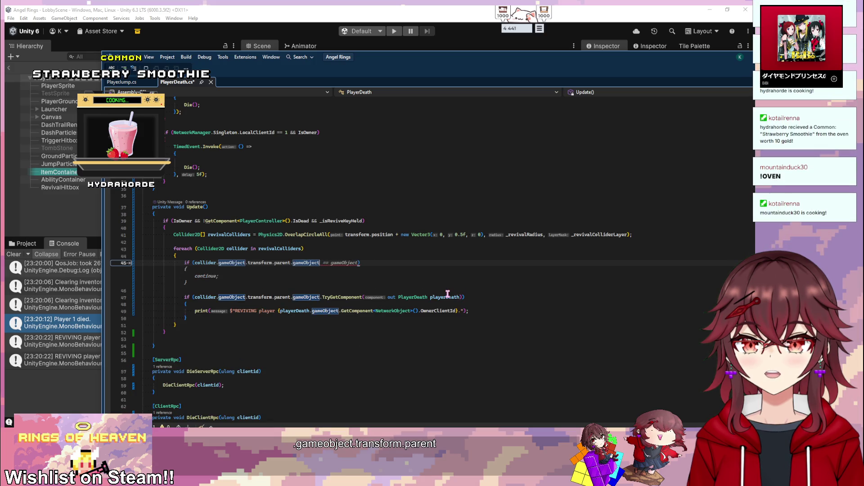
{"action": "key", "text": "ctrl+s"}
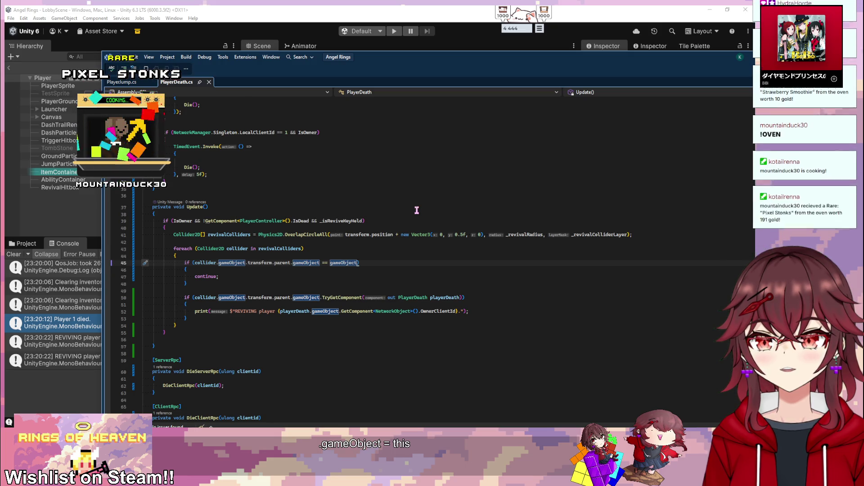
{"action": "key", "text": "alt+Tab"}
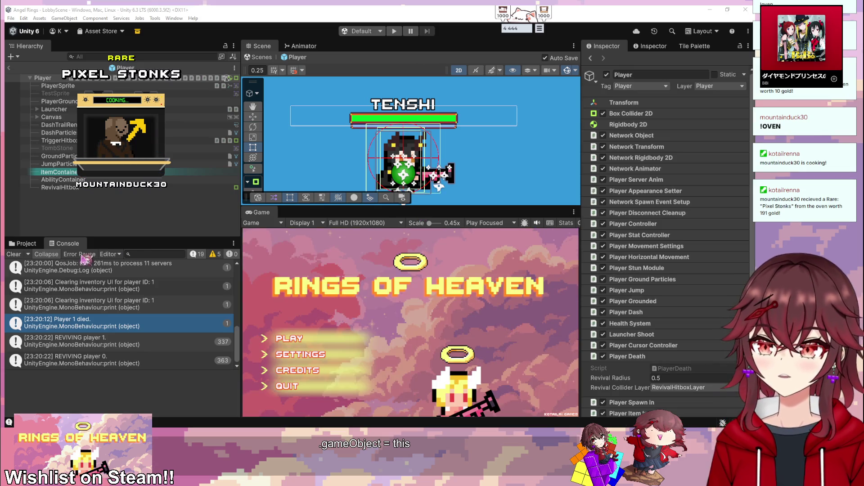
{"action": "key", "text": "alt+Tab"}
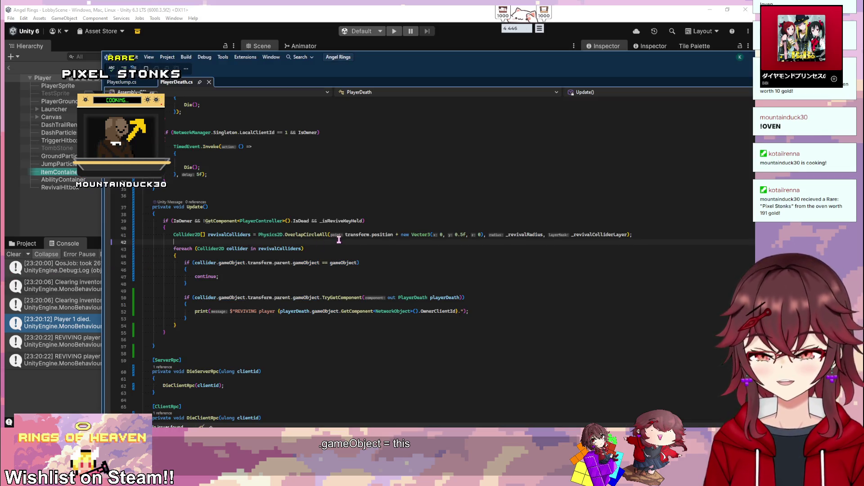
{"action": "key", "text": "Return"}
- Make revivalColliders a List<Collider2D> via ToList() and RemoveAll the player's own colliders
{"action": "key", "text": "ctrl+z"}
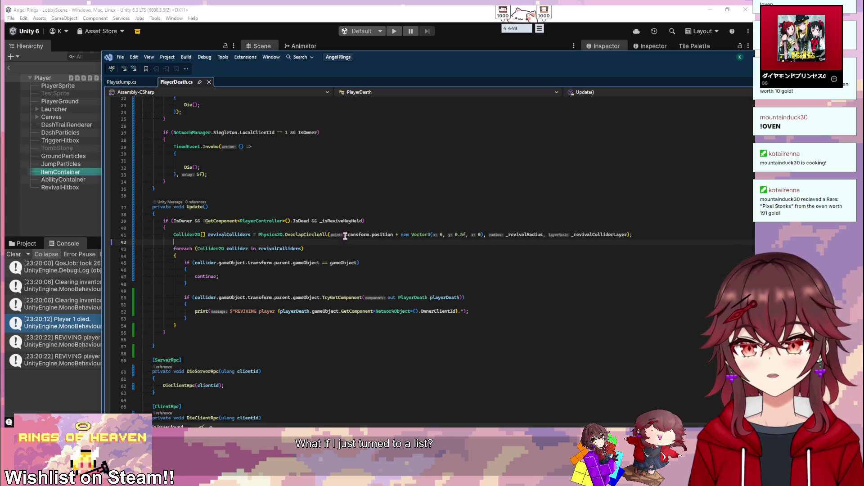
{"action": "type", "text": "List<"}
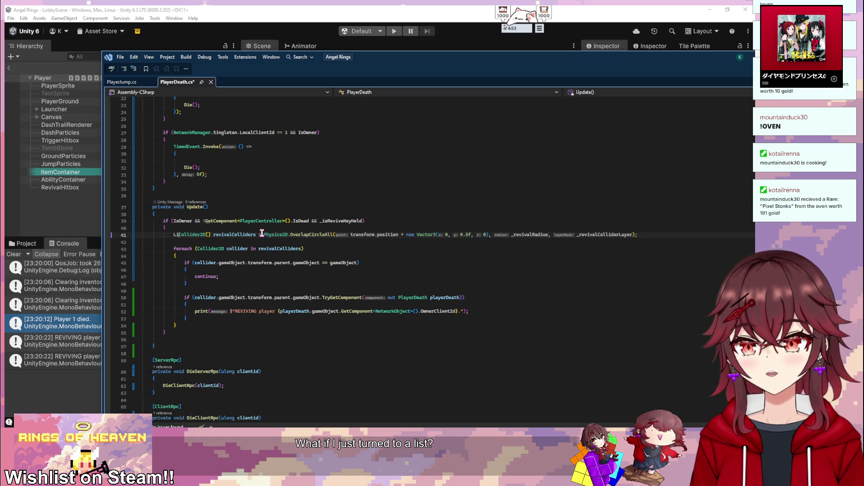
{"action": "key", "text": "BackSpace"}
{"action": "key", "text": "BackSpace"}
{"action": "type", "text": ">"}
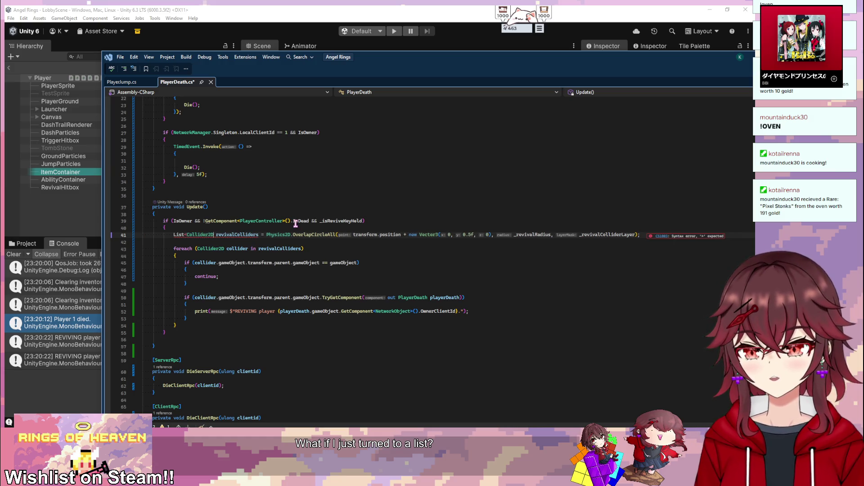
{"action": "right_click", "coordinate": [190, 234]}
{"action": "left_click", "coordinate": [223, 192]}
{"action": "left_click", "coordinate": [195, 247]}
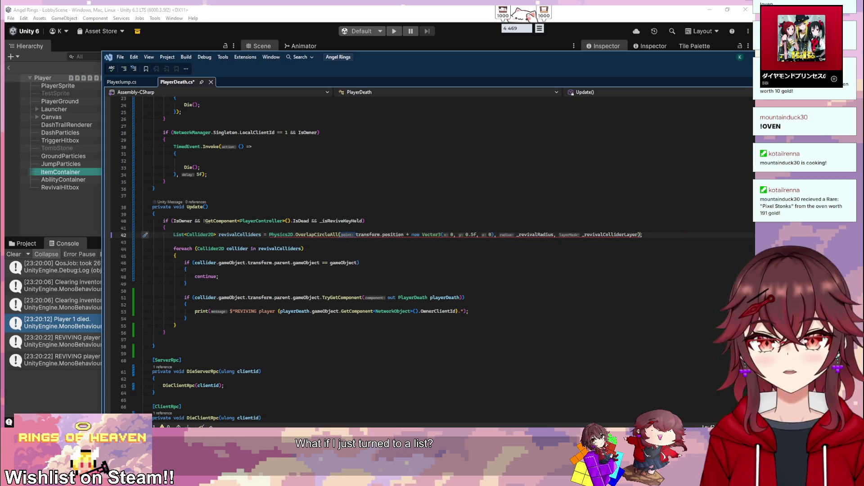
{"action": "type", "text": "ToL"}
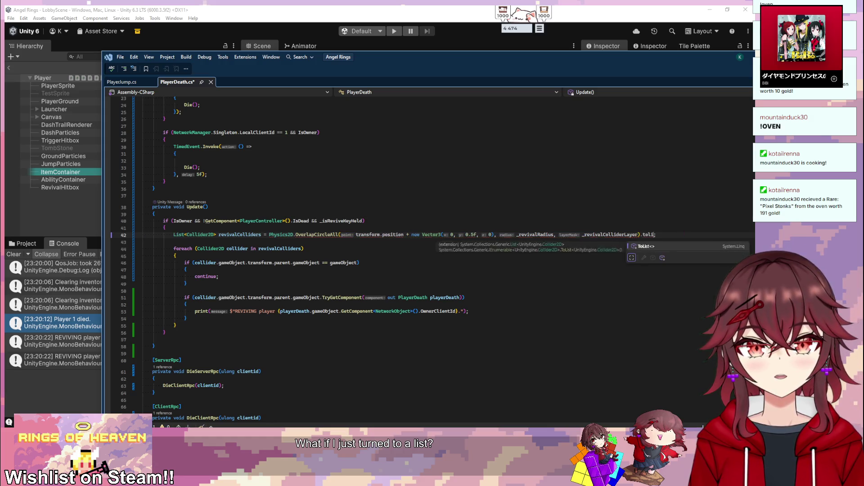
{"action": "key", "text": "Tab"}
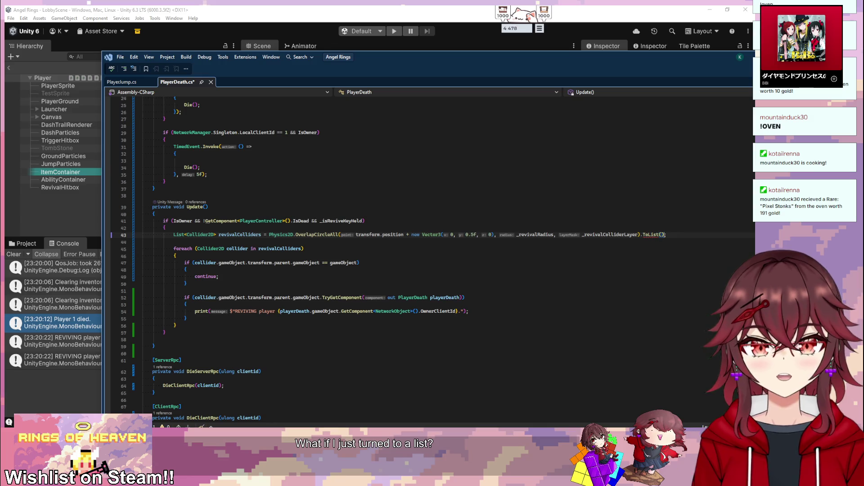
{"action": "key", "text": "Down"}
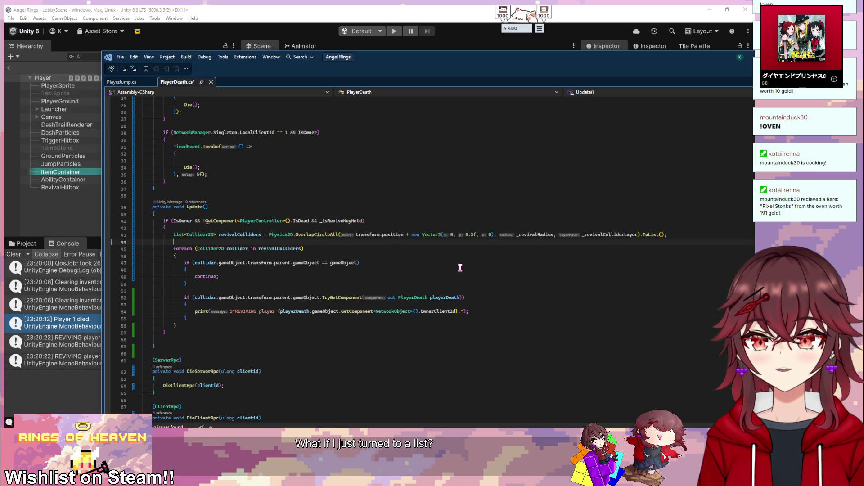
{"action": "type", "text": "revivalColliders"}
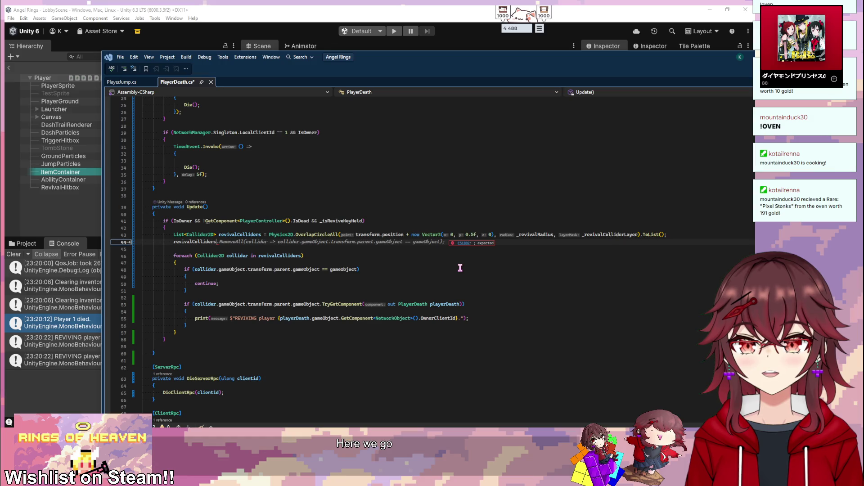
{"action": "key", "text": "Tab"}
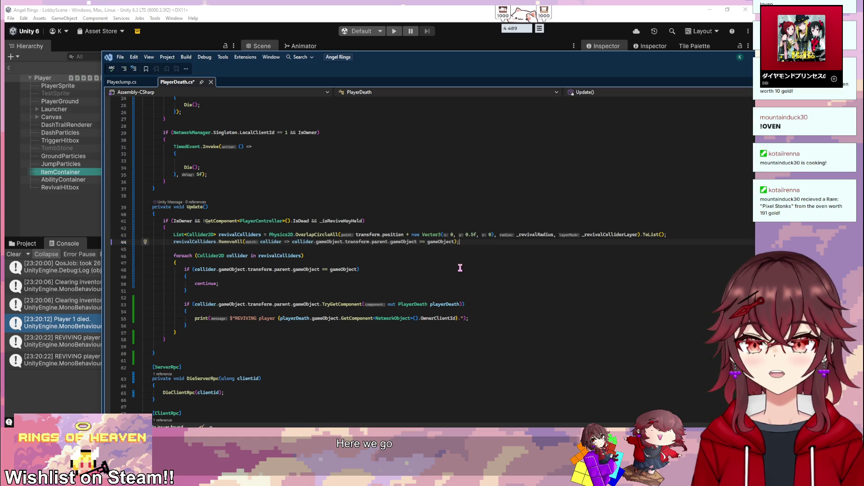
- Add an early return printing 'No players to revive.' when revivalColliders is empty
{"action": "key", "text": "Down"}
{"action": "key", "text": "Return"}
{"action": "key", "text": "Return"}
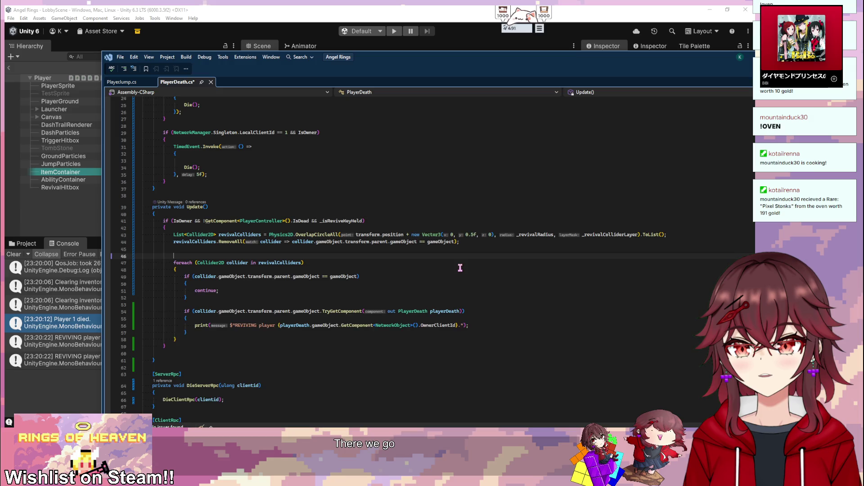
{"action": "key", "text": "Up"}
{"action": "type", "text": "if (revi"}
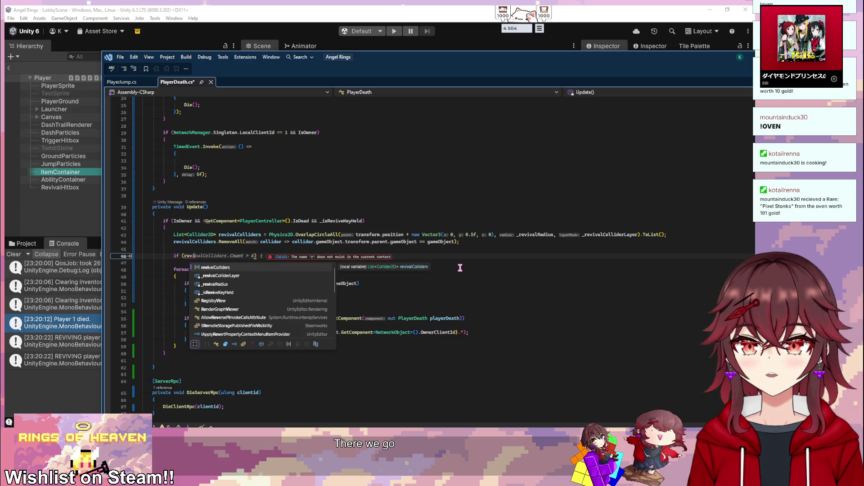
{"action": "key", "text": "Tab"}
{"action": "type", "text": "."}
{"action": "key", "text": "alt+Tab"}
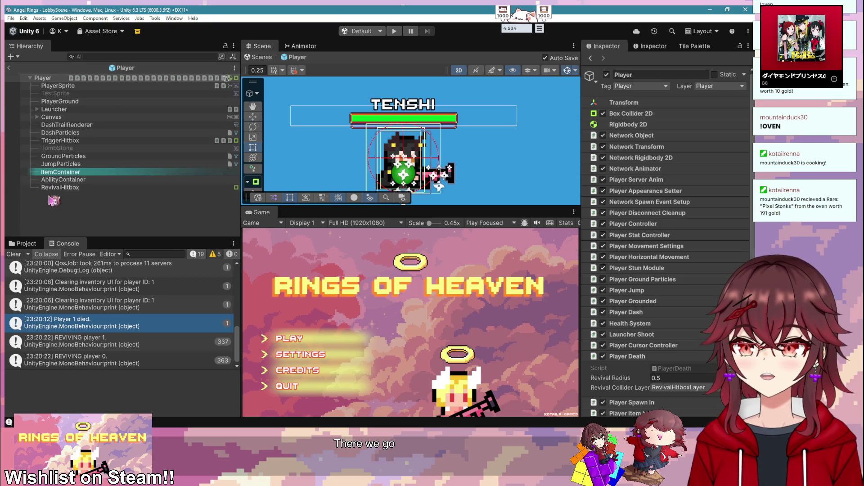
{"action": "key", "text": "alt+Tab"}
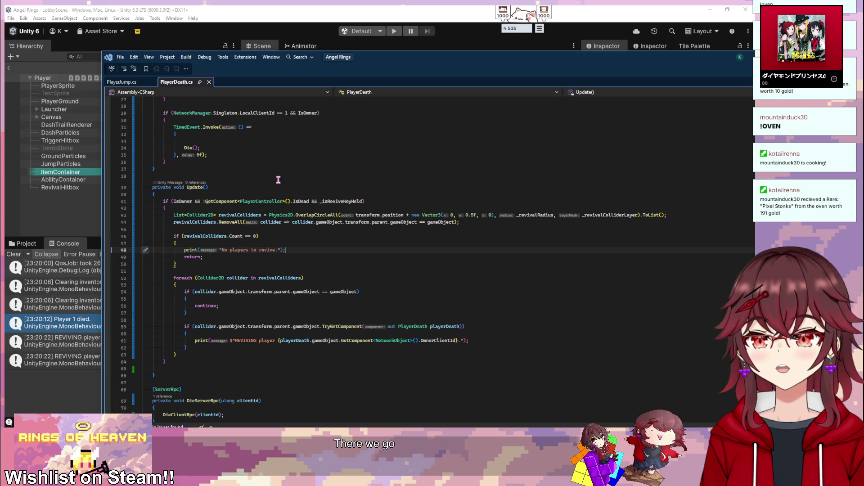
{"action": "left_click", "coordinate": [362, 201]}
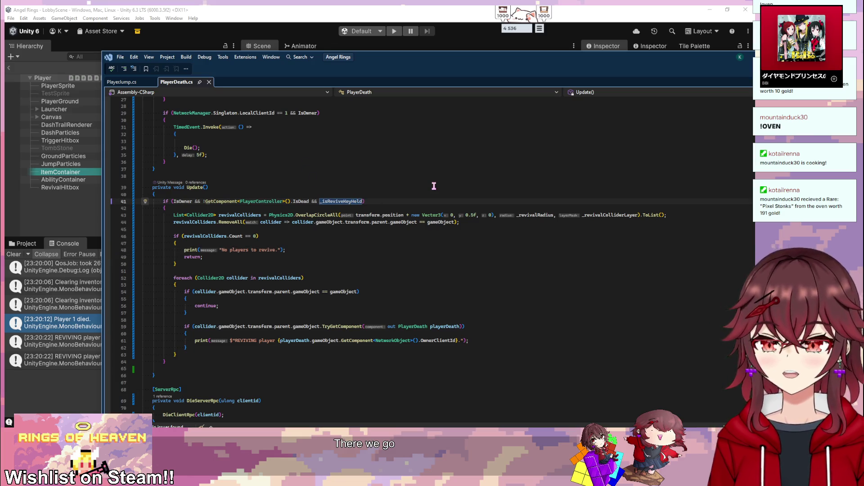
- Append '&& GetComponent<Rigidbody2D>().linearVelocity.magnitude == 0' to the revive condition and save
{"action": "type", "text": "&& GetComponent<R"}
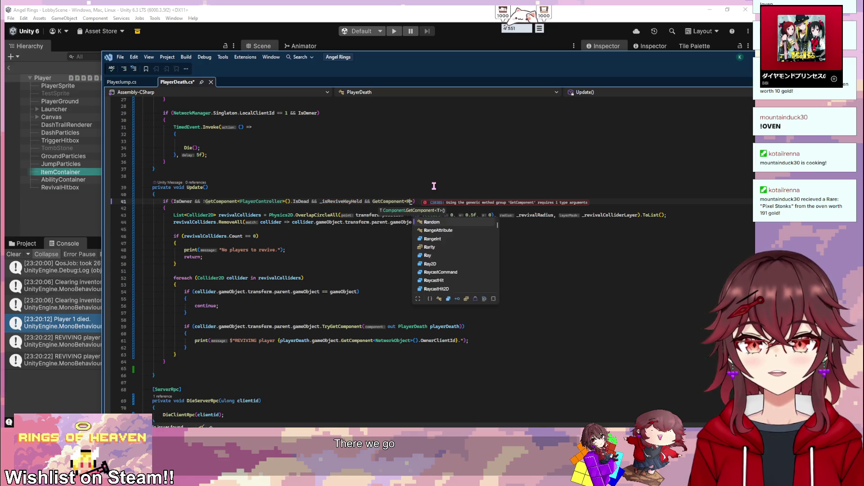
{"action": "type", "text": "igid"}
{"action": "key", "text": "Tab"}
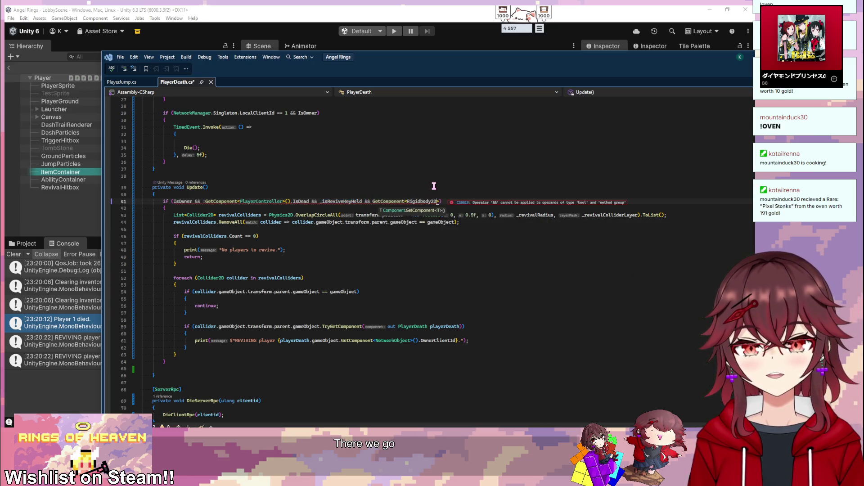
{"action": "type", "text": "()"}
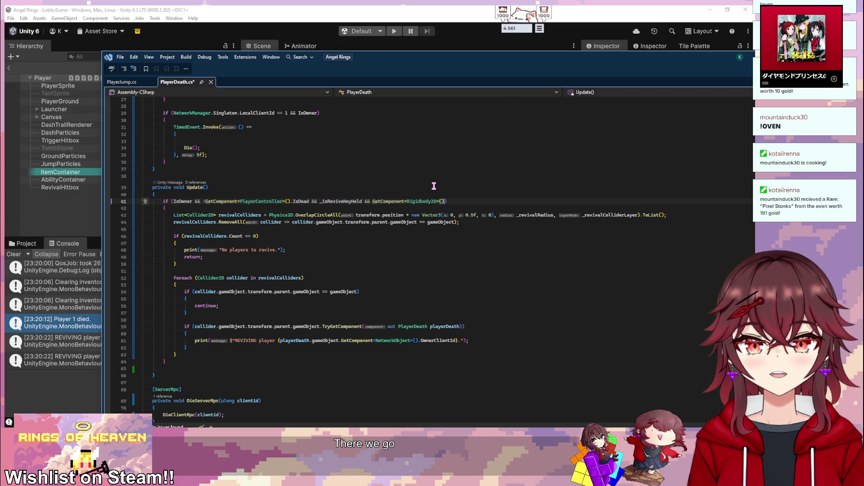
{"action": "type", "text": ".ve"}
{"action": "key", "text": "Down"}
{"action": "key", "text": "Down"}
{"action": "key", "text": "Down"}
{"action": "key", "text": "Up"}
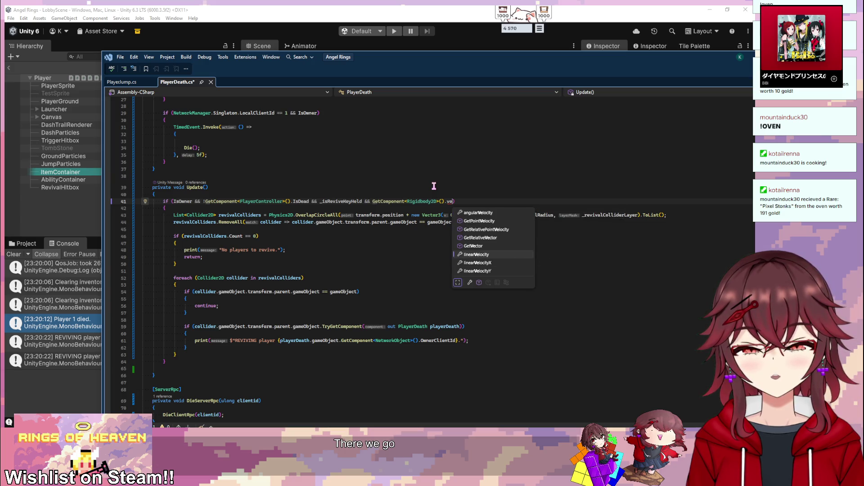
{"action": "key", "text": "Tab"}
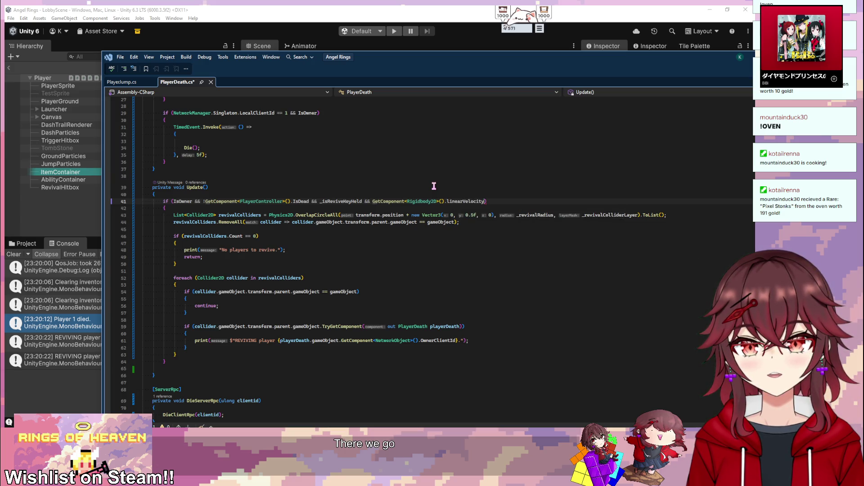
{"action": "type", "text": "."}
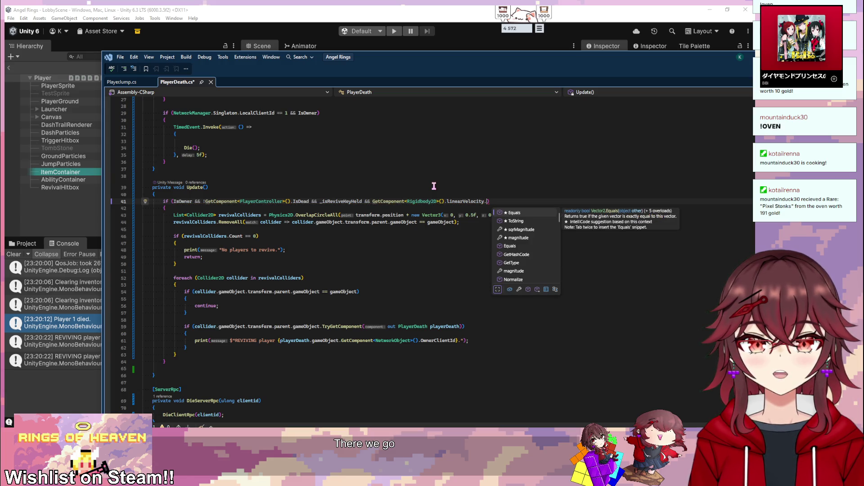
{"action": "type", "text": "magnitude "}
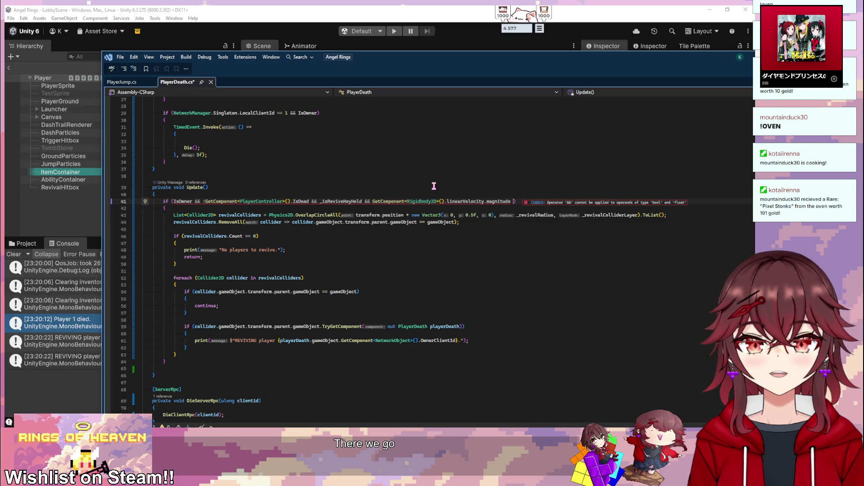
{"action": "type", "text": "== 0"}
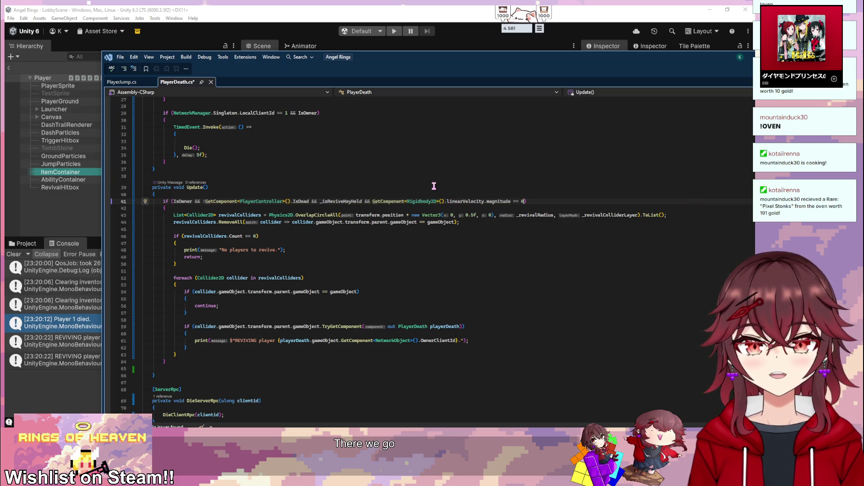
{"action": "key", "text": "ctrl+s"}
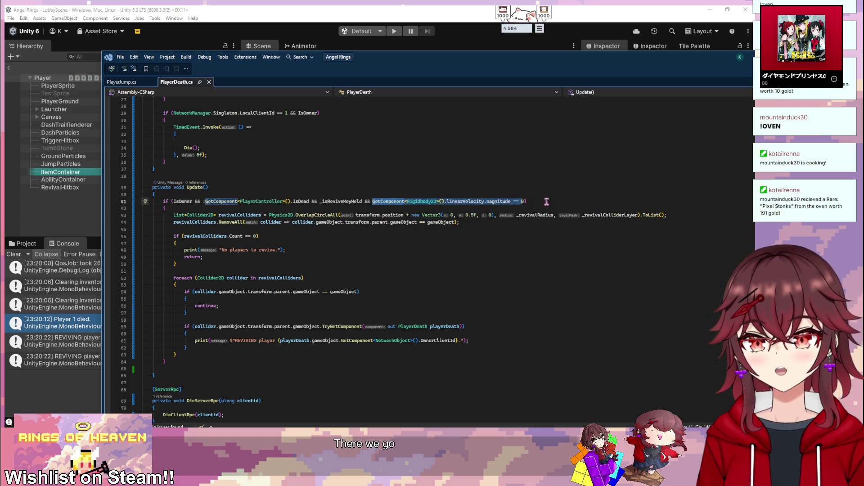
{"action": "scroll", "coordinate": [296, 211], "scroll_direction": "up", "scroll_amount": 1}
{"action": "scroll", "coordinate": [308, 230], "scroll_direction": "up", "scroll_amount": 8}
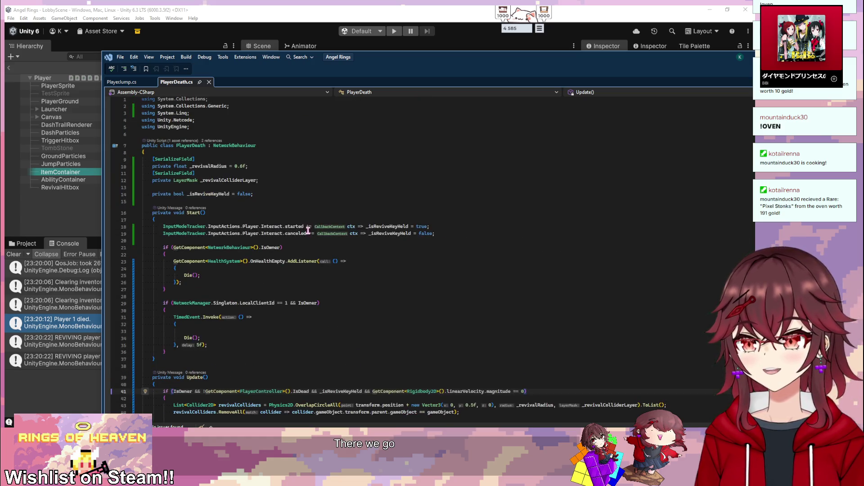
- Declare a private Rigidbody2D _rb field after _isReviveKeyHeld
{"action": "left_click", "coordinate": [293, 193]}
{"action": "key", "text": "Return"}
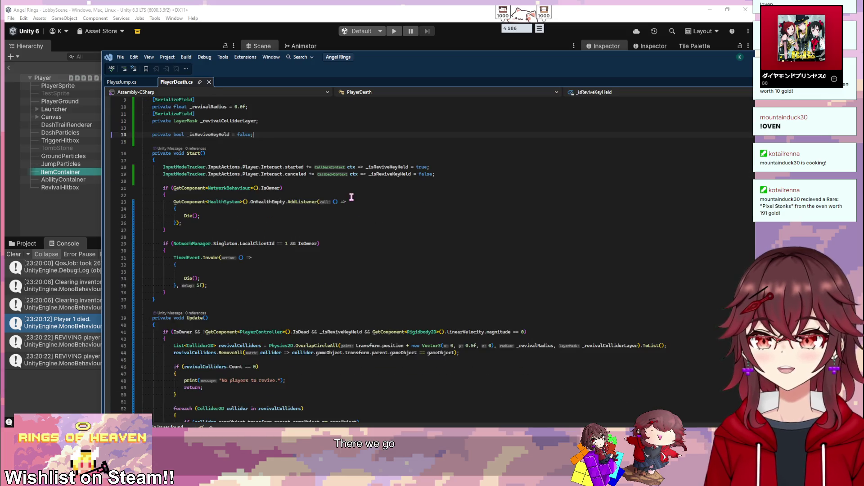
{"action": "scroll", "coordinate": [352, 197], "scroll_direction": "down", "scroll_amount": 3}
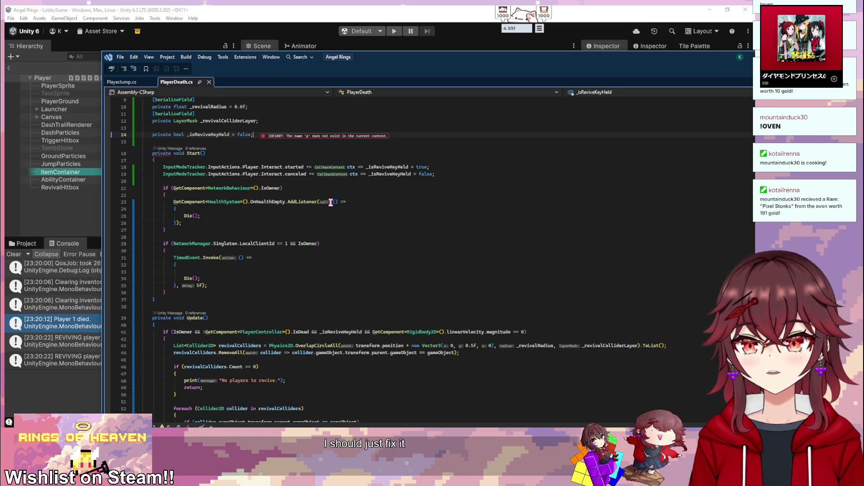
{"action": "key", "text": "alt+Tab"}
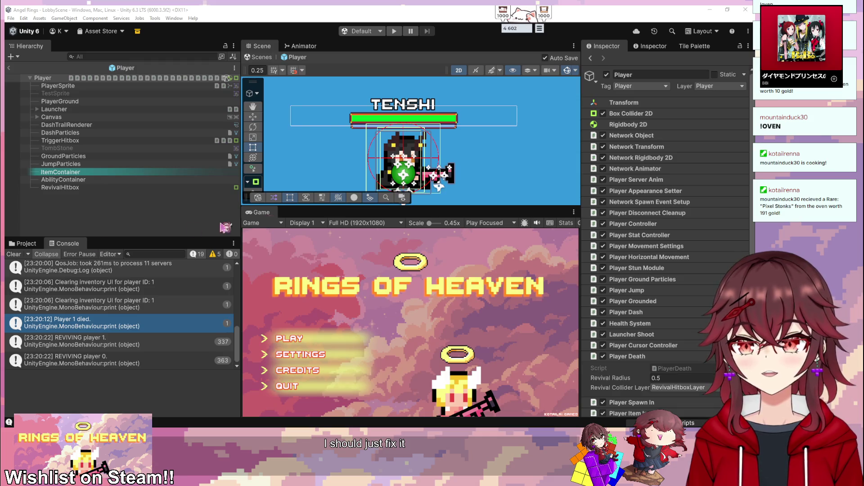
{"action": "key", "text": "alt+Tab"}
{"action": "type", "text": "private Ri"}
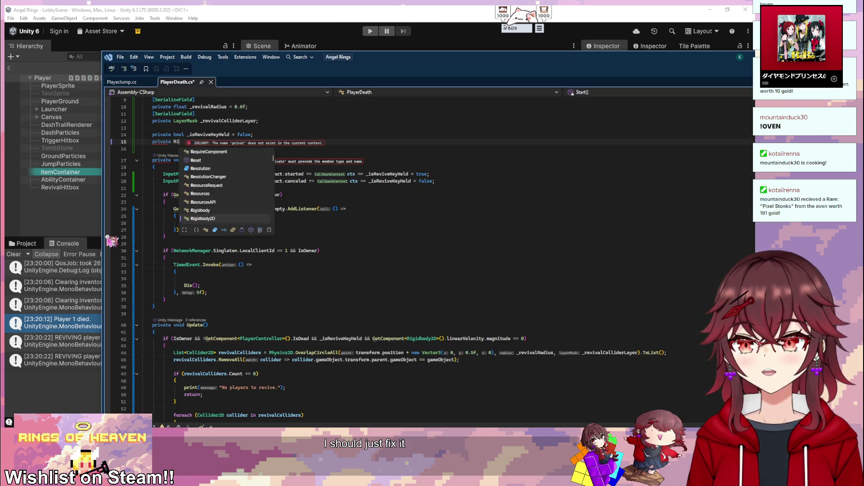
{"action": "key", "text": "Tab"}
{"action": "key", "text": "Tab"}
{"action": "left_click", "coordinate": [210, 161]}
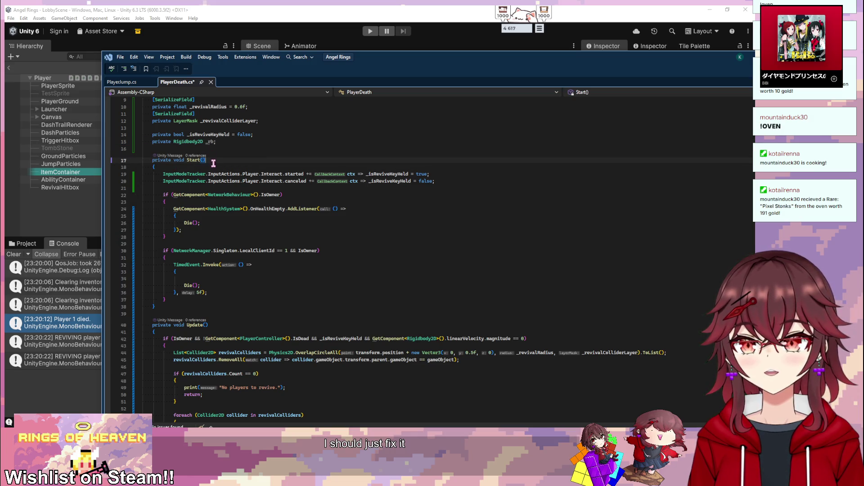
- Assign _rb = GetComponent<Rigidbody2D>() in Start and use _rb in Update's stillness check
{"action": "key", "text": "Down"}
{"action": "key", "text": "Return"}
{"action": "key", "text": "Return"}
{"action": "key", "text": "Up"}
{"action": "type", "text": "_rb"}
{"action": "key", "text": "Tab"}
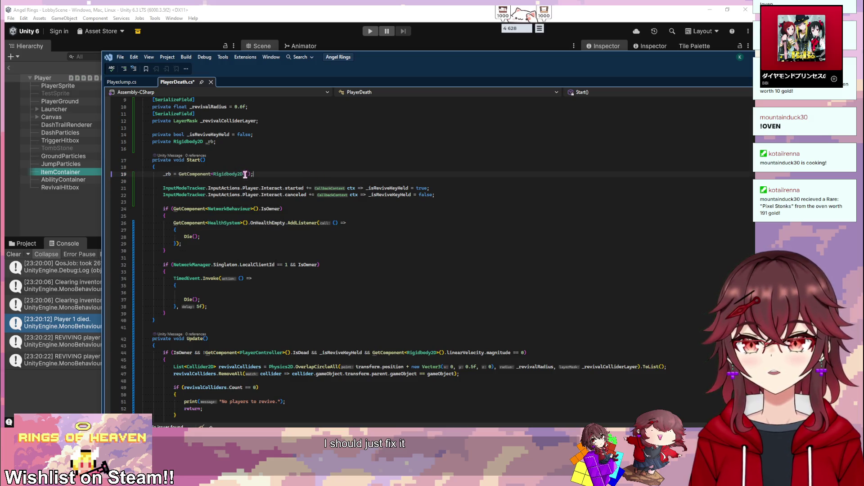
{"action": "left_click", "coordinate": [445, 352]}
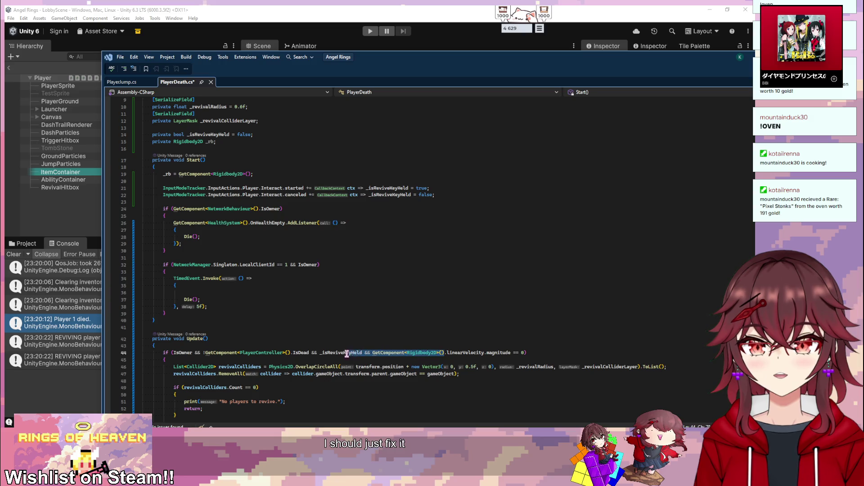
{"action": "type", "text": "_rb"}
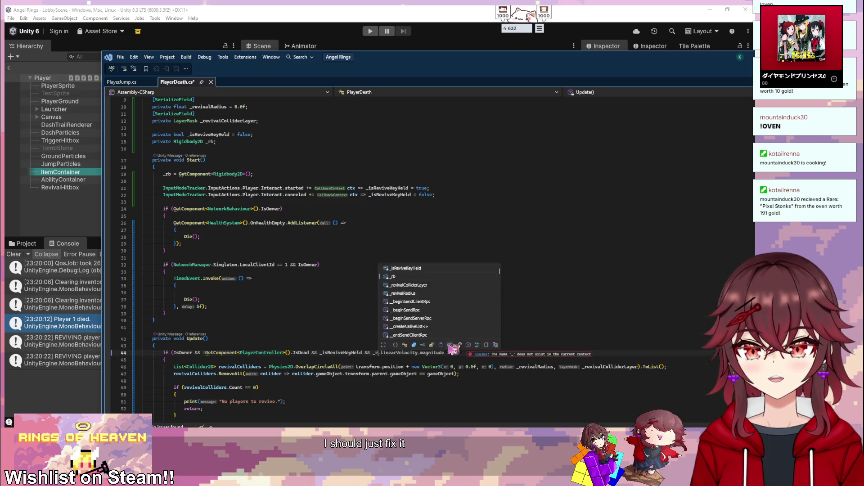
{"action": "scroll", "coordinate": [407, 231], "scroll_direction": "down", "scroll_amount": 7}
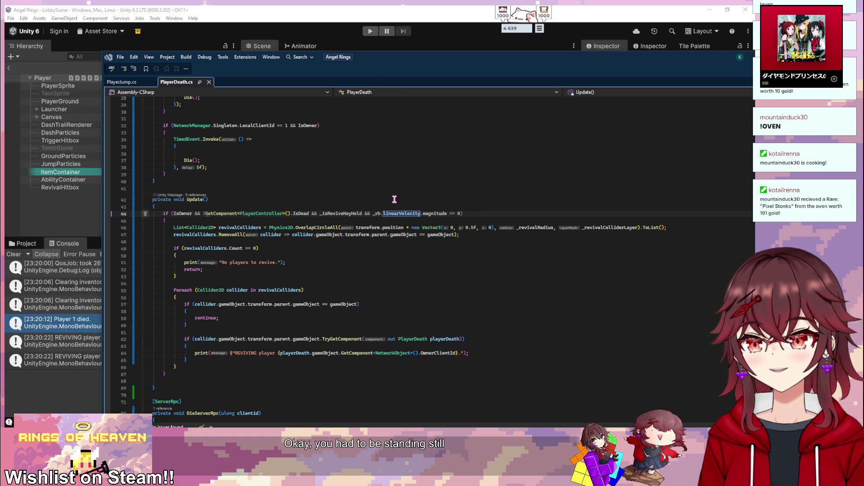
{"action": "key", "text": "alt+Tab"}
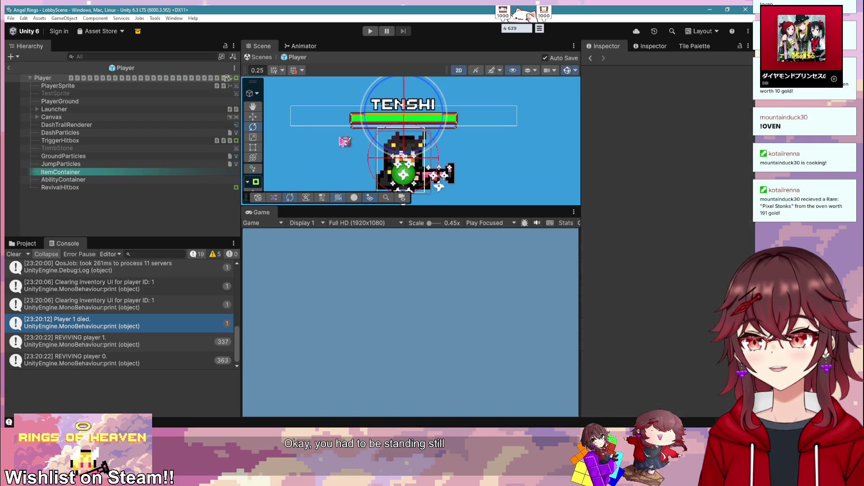
- Start Play mode, create a new game session, and clear the Console
{"action": "left_click", "coordinate": [394, 31]}
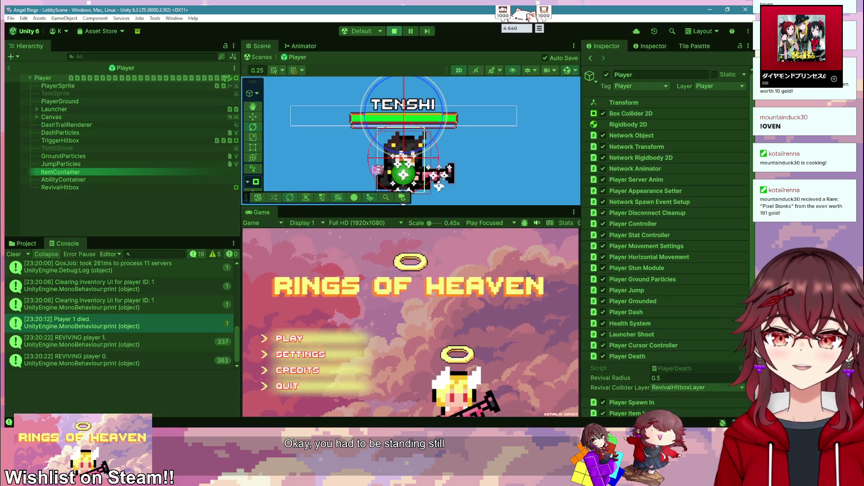
{"action": "left_click", "coordinate": [292, 340]}
{"action": "left_click", "coordinate": [300, 341]}
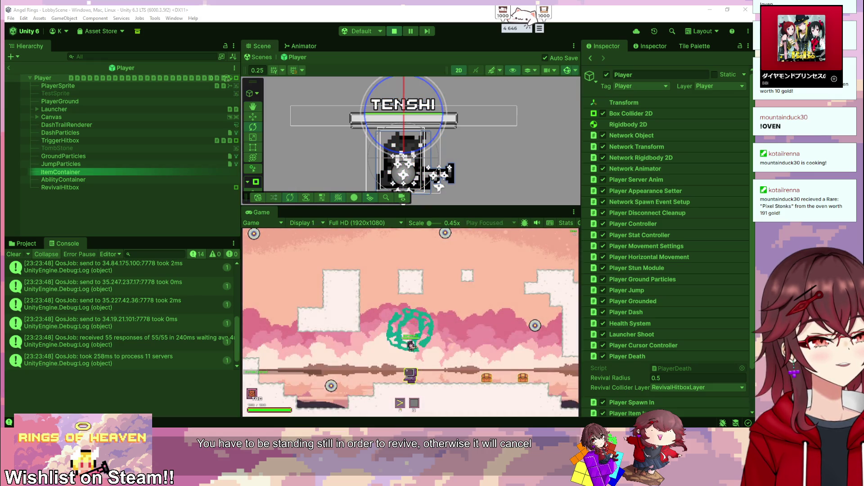
{"action": "key", "text": "a"}
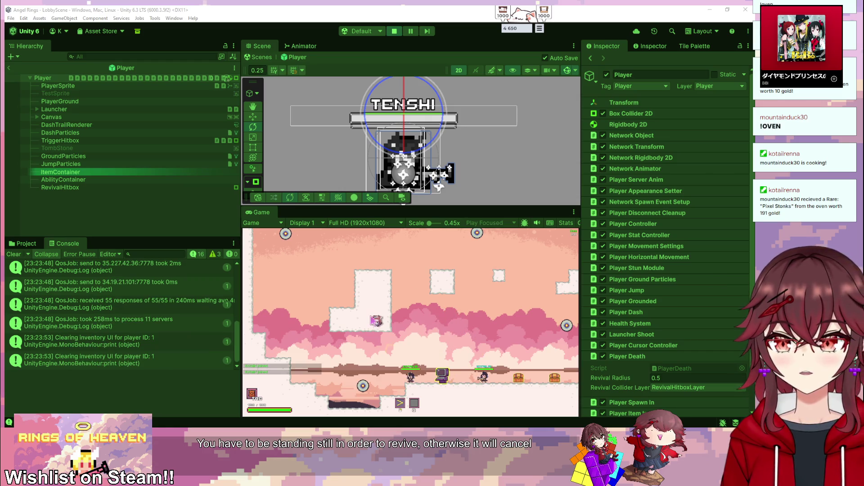
{"action": "left_click", "coordinate": [14, 254]}
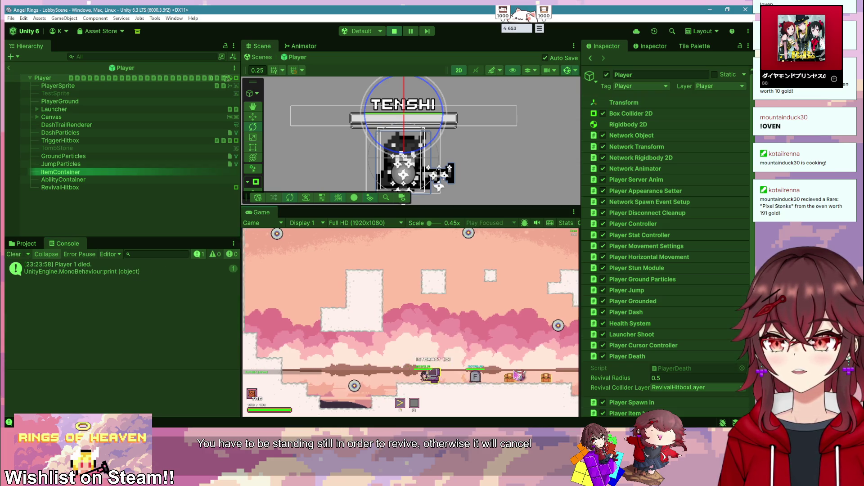
- Walk onto the dead player's tombstone and away again to test the REVIVING log
{"action": "key", "text": "d"}
{"action": "key", "text": "f"}
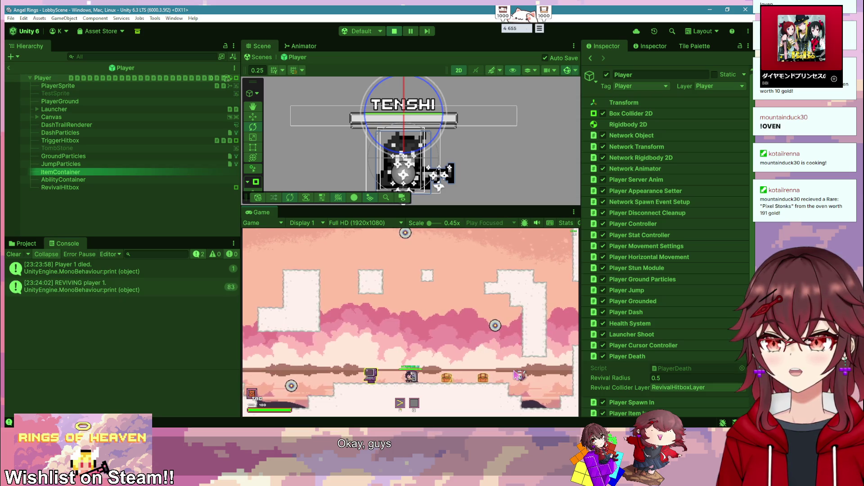
{"action": "key", "text": "a"}
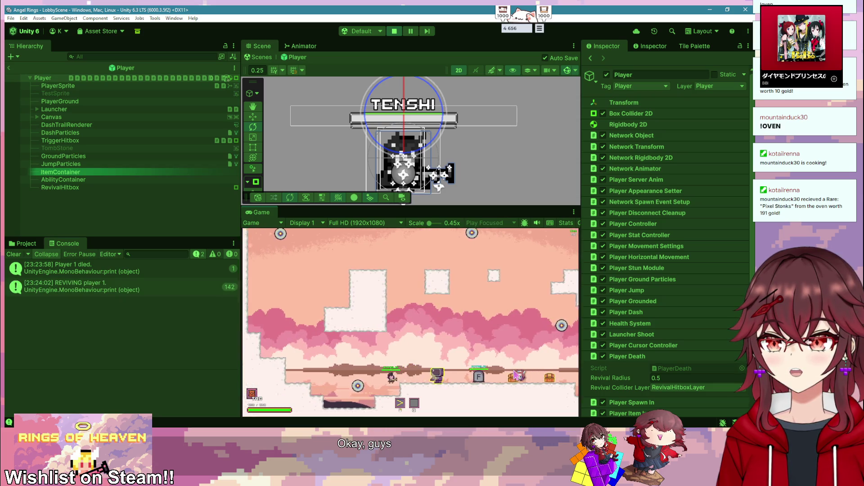
{"action": "key", "text": "a"}
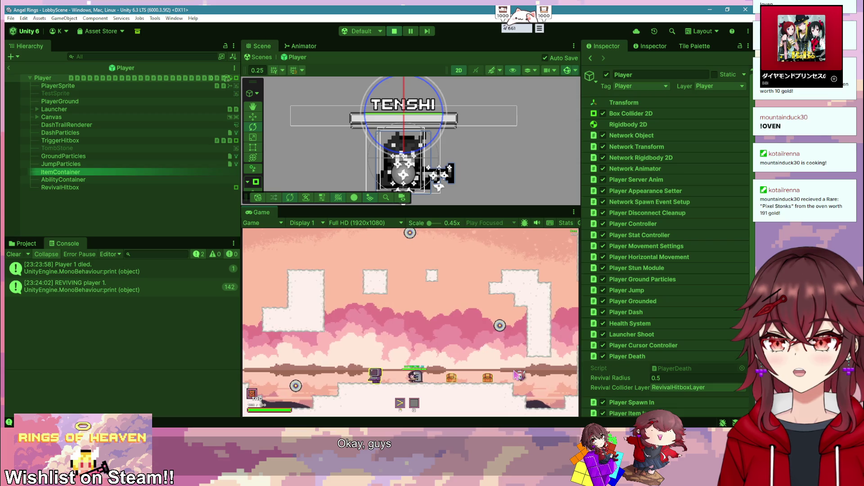
{"action": "key", "text": "f"}
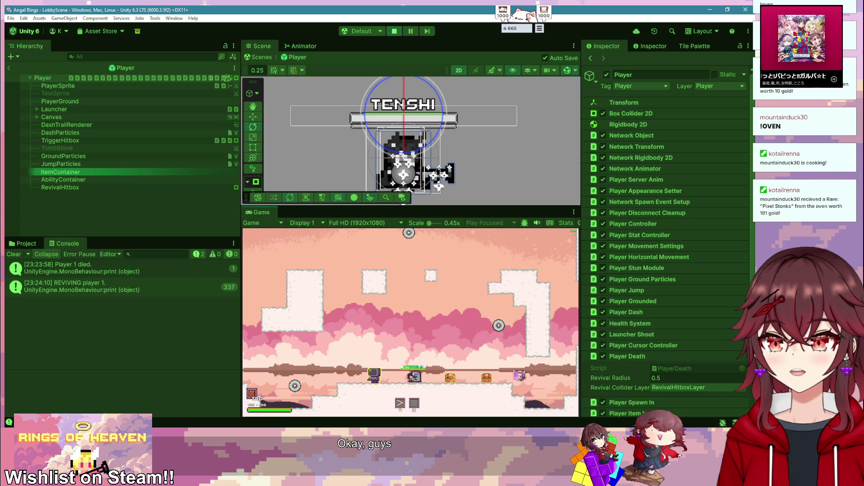
{"action": "key", "text": "a"}
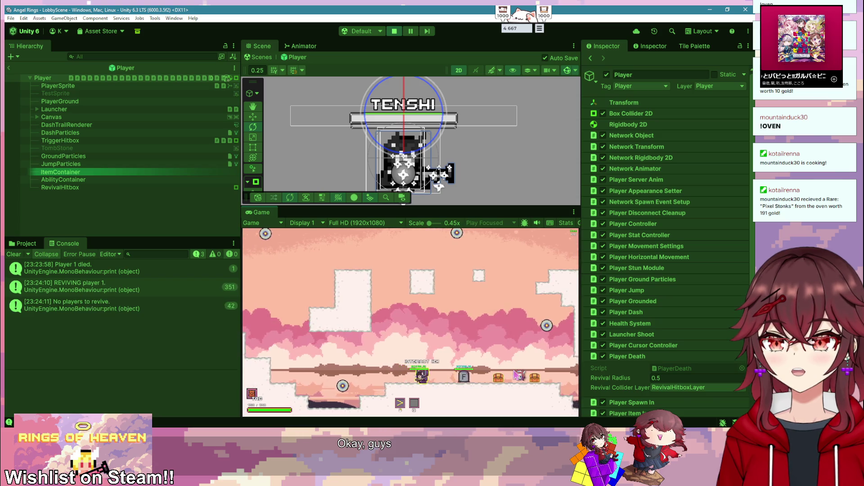
{"action": "key", "text": "a"}
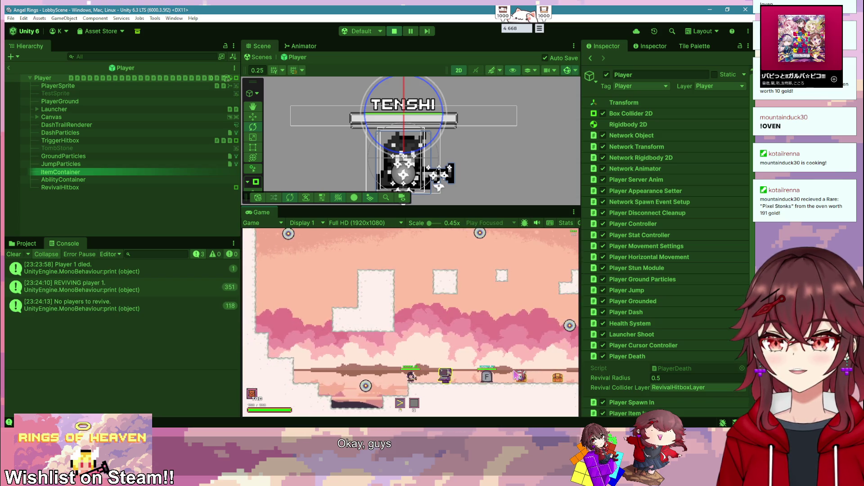
{"action": "key", "text": "d"}
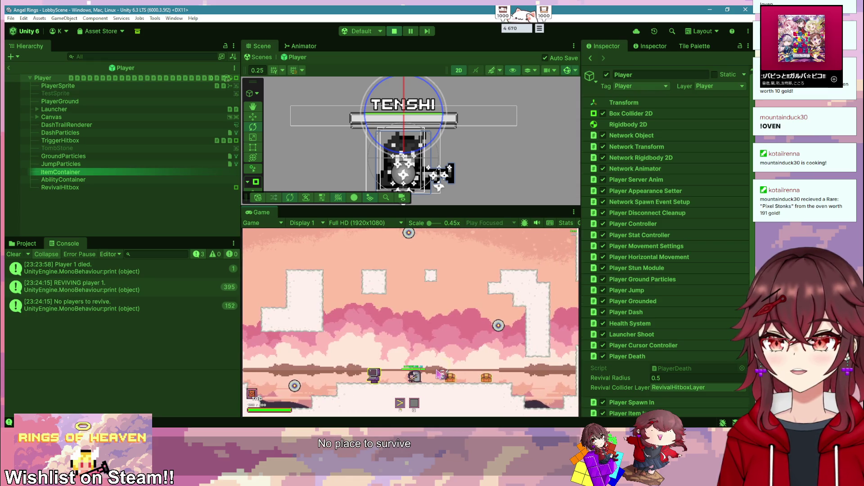
{"action": "key", "text": "d"}
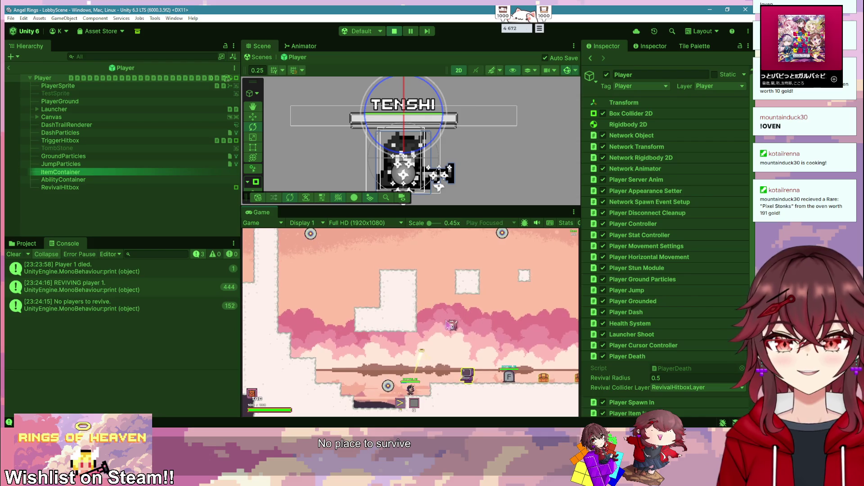
{"action": "key", "text": "d"}
{"action": "key", "text": "space"}
{"action": "key", "text": "d"}
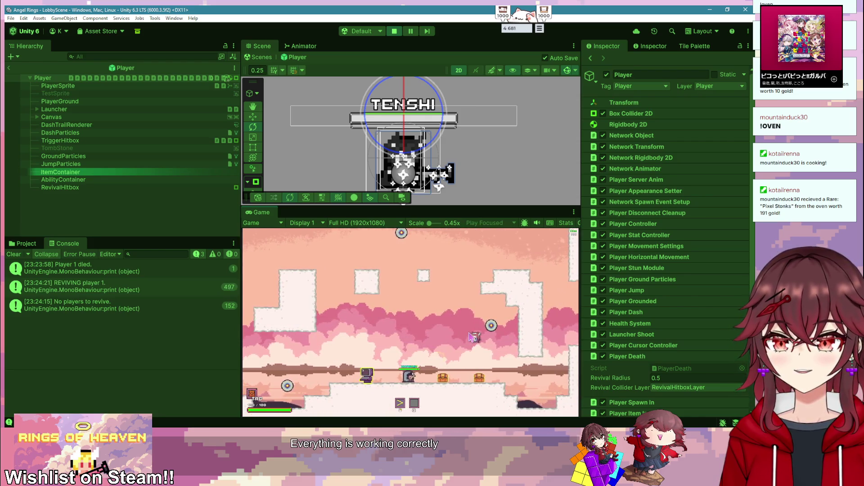
{"action": "key", "text": "a"}
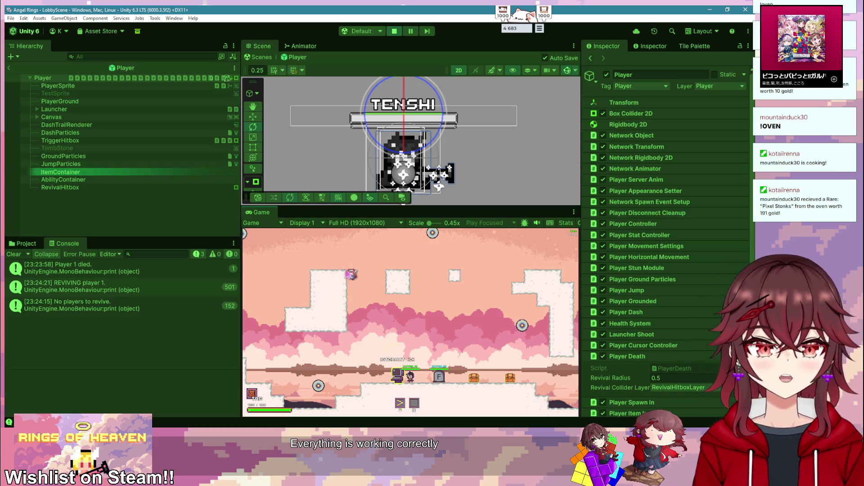
{"action": "key", "text": "alt+Tab"}
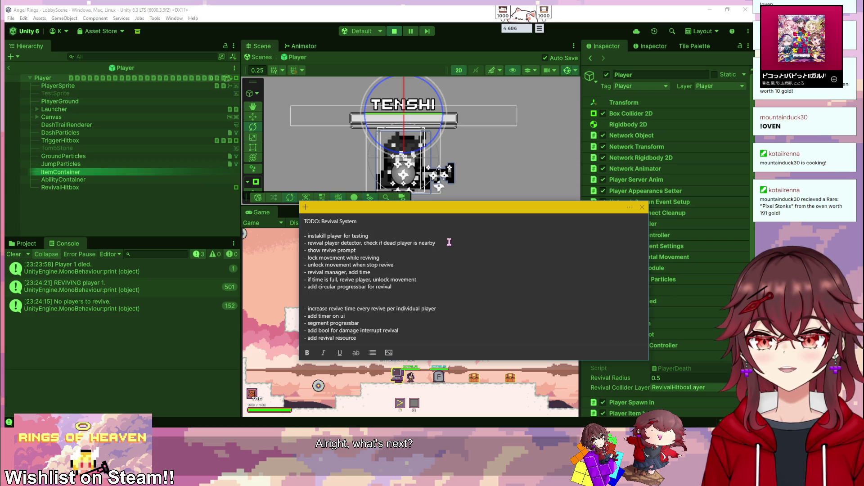
- Strike through the first two Revival System TODO items and delete the lock/unlock movement lines
{"action": "left_click_drag", "start_coordinate": [450, 242], "coordinate": [288, 232]}
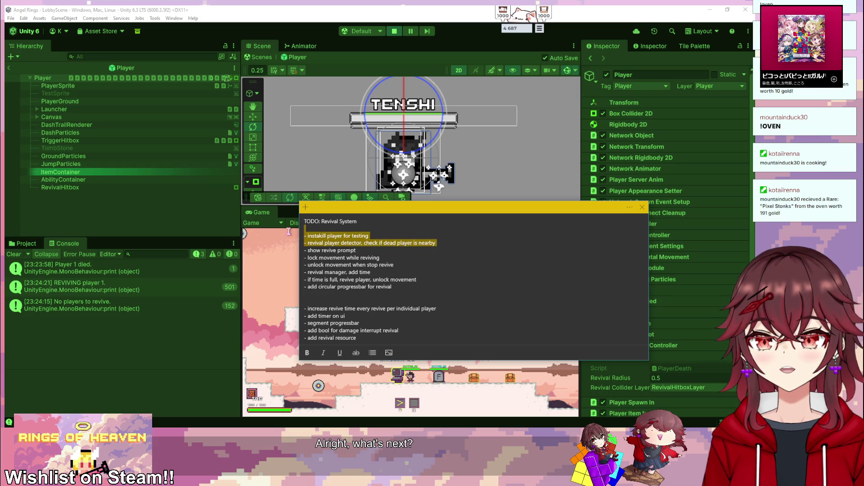
{"action": "left_click", "coordinate": [355, 352]}
{"action": "left_click", "coordinate": [428, 272]}
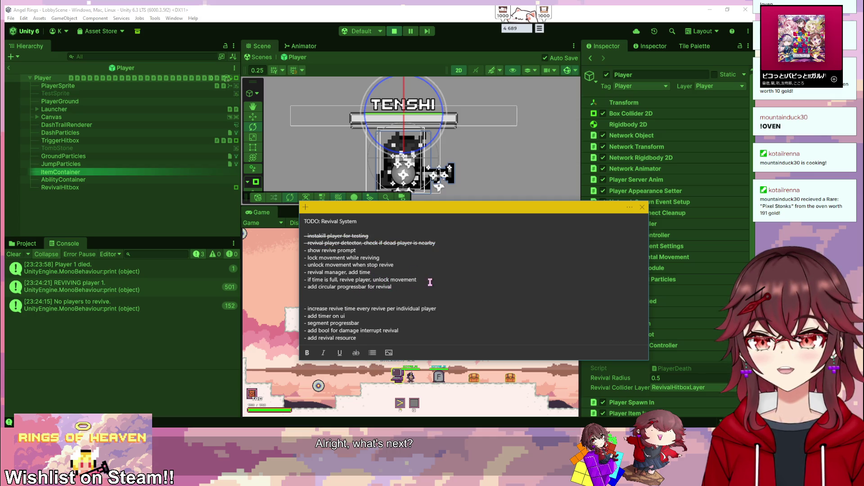
{"action": "left_click_drag", "start_coordinate": [430, 282], "coordinate": [286, 272]}
{"action": "left_click_drag", "start_coordinate": [394, 266], "coordinate": [306, 265]}
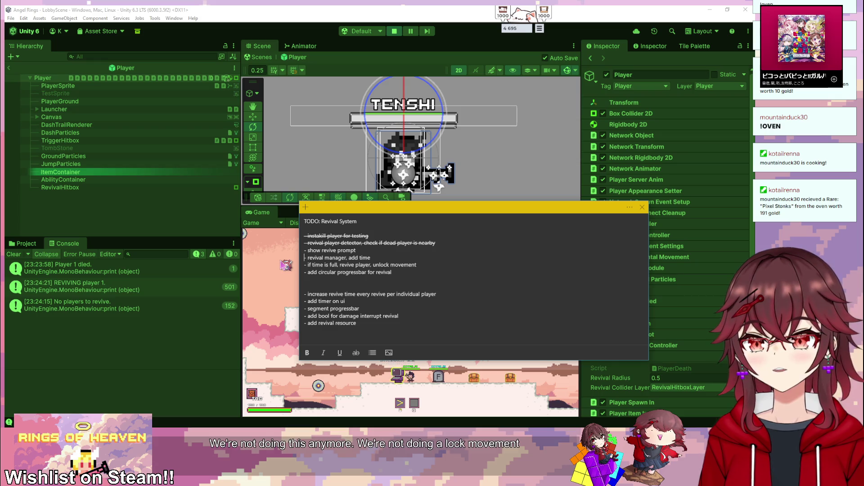
{"action": "left_click", "coordinate": [430, 232]}
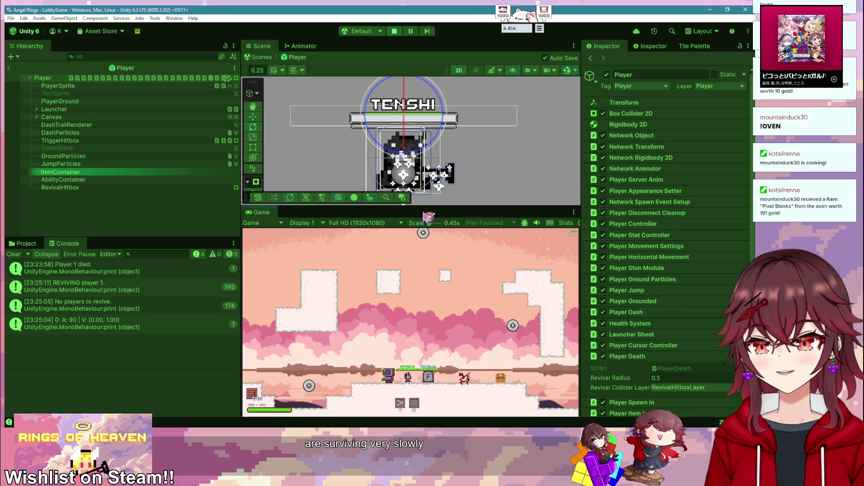
- Stop the Unity test run and return to PlayerDeath.cs's Update method in Visual Studio
{"action": "left_click", "coordinate": [394, 31]}
{"action": "key", "text": "alt+Tab"}
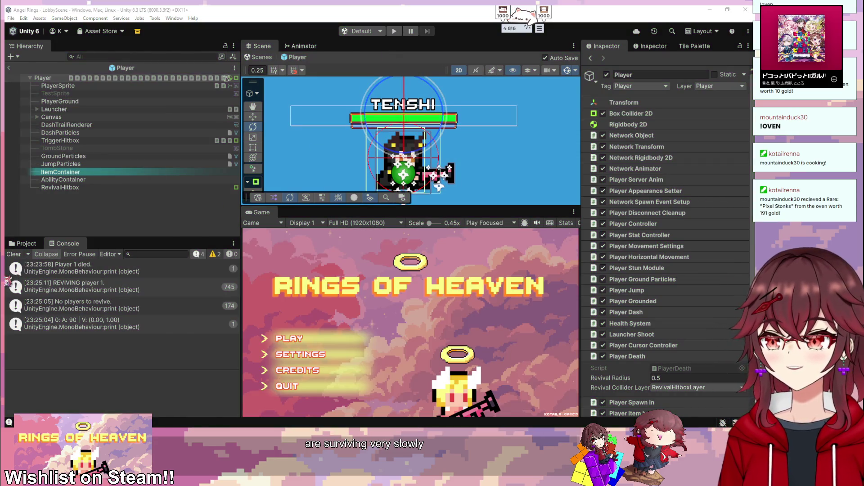
{"action": "left_click", "coordinate": [332, 206]}
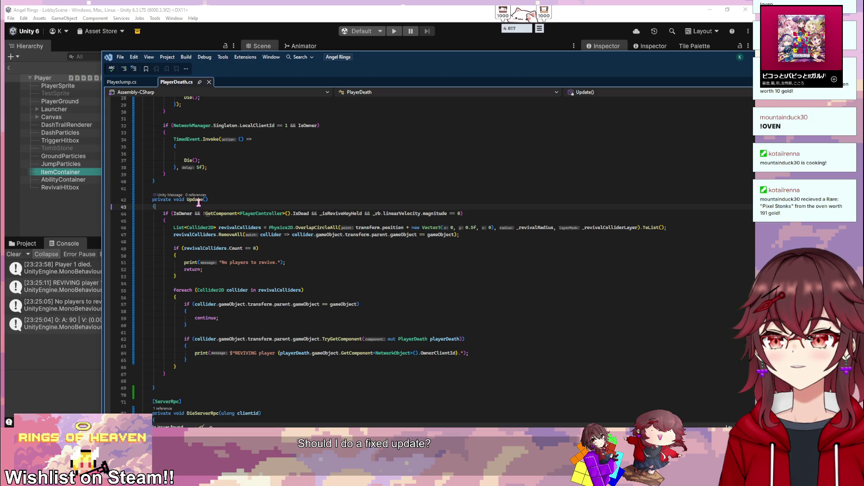
- Rename the Update() method on line 42 to FixedUpdate() and save PlayerDeath.cs
{"action": "mouse_move", "coordinate": [197, 199]}
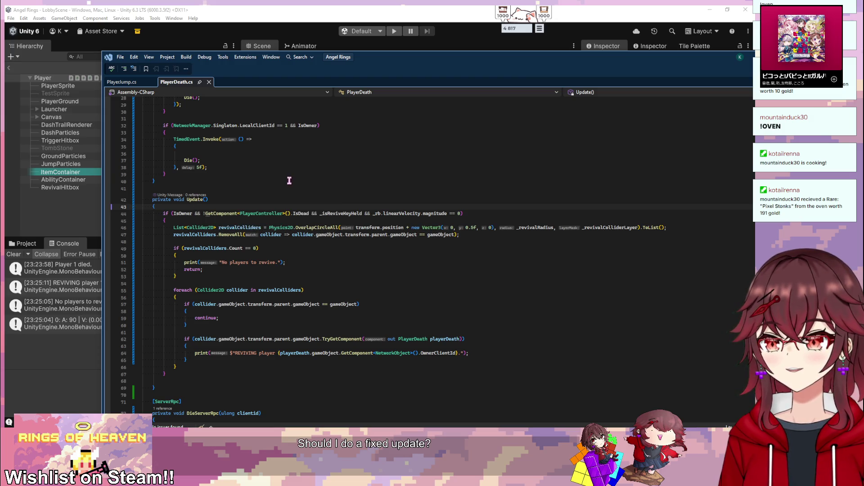
{"action": "double_click", "coordinate": [189, 200]}
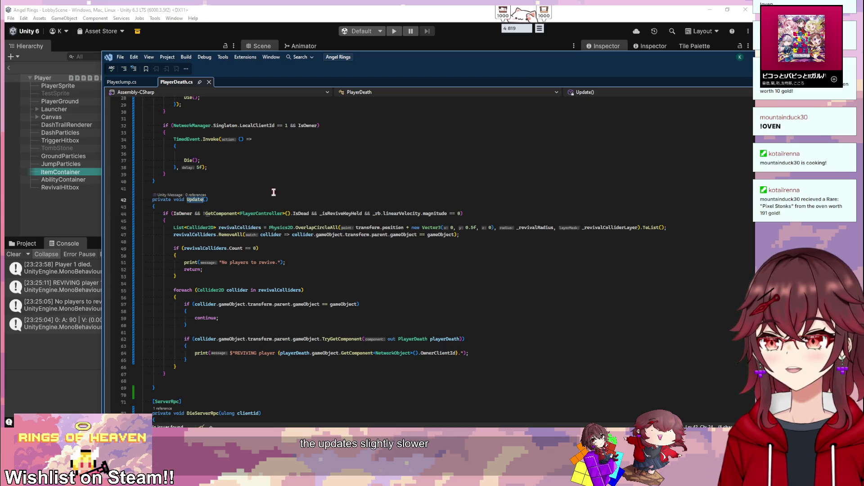
{"action": "type", "text": "FixedUpdate"}
{"action": "key", "text": "ctrl+s"}
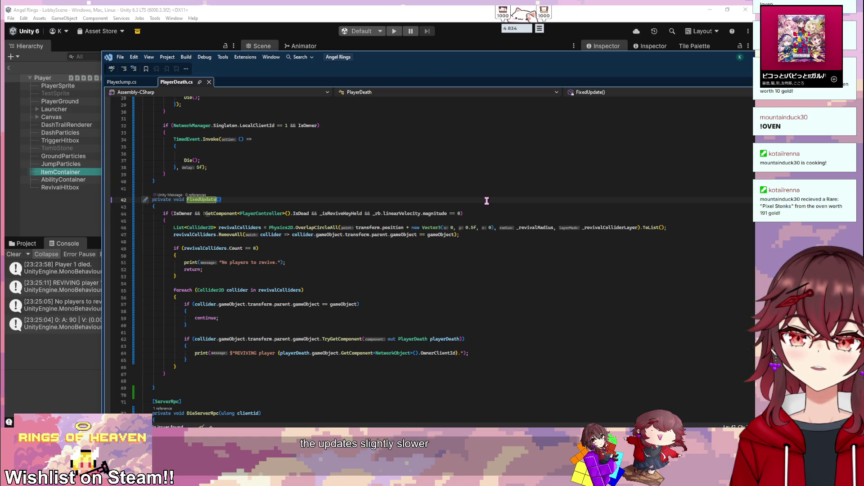
{"action": "key", "text": "alt+Tab"}
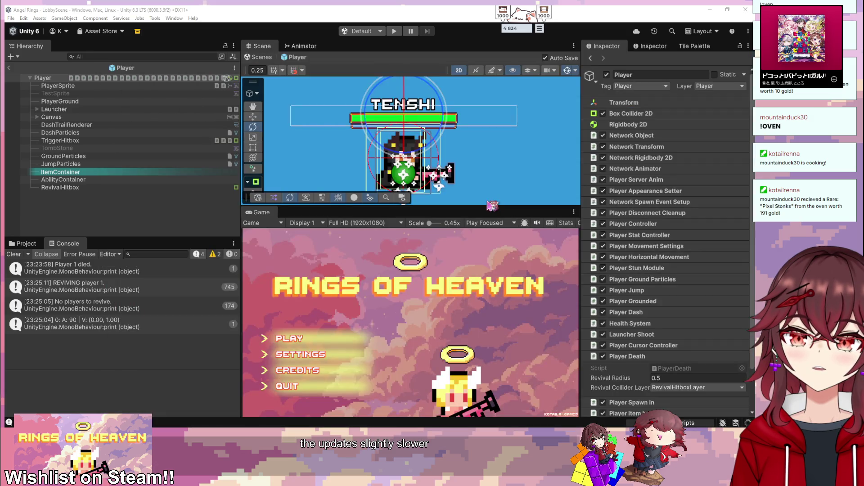
{"action": "key", "text": "alt+Tab"}
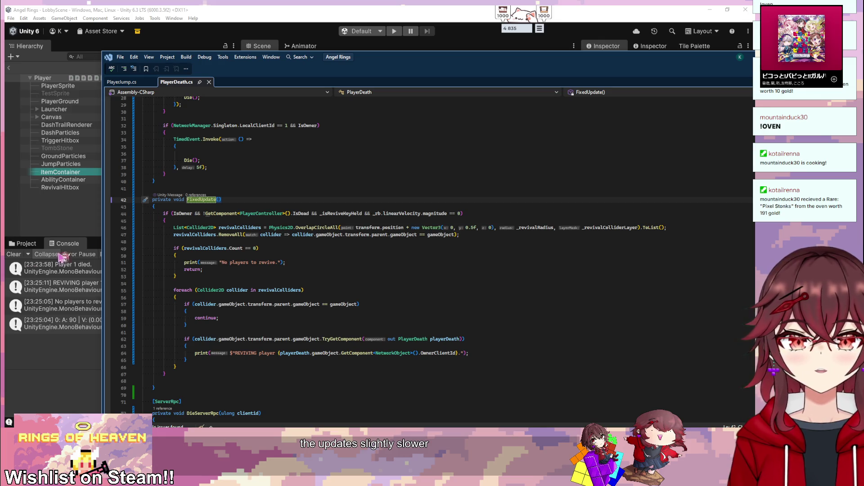
{"action": "mouse_move", "coordinate": [275, 77]}
{"action": "left_mouse_down"}
{"action": "mouse_move", "coordinate": [214, 55]}
{"action": "mouse_move", "coordinate": [234, 46]}
{"action": "left_mouse_up"}
- Scroll through PlayerDeath.cs to review the delayed Die call and the end of the file
{"action": "scroll", "coordinate": [259, 247], "scroll_direction": "down", "scroll_amount": 17}
{"action": "scroll", "coordinate": [318, 161], "scroll_direction": "down", "scroll_amount": 4}
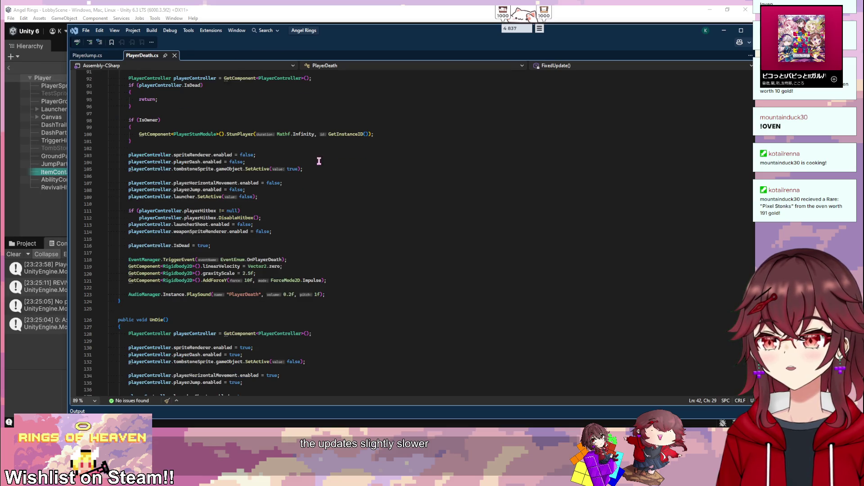
{"action": "scroll", "coordinate": [310, 159], "scroll_direction": "up", "scroll_amount": 16}
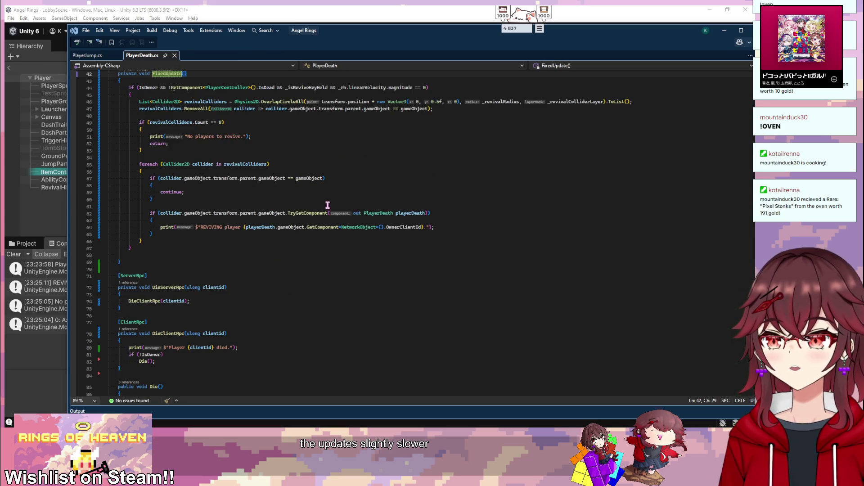
{"action": "scroll", "coordinate": [328, 206], "scroll_direction": "up", "scroll_amount": 13}
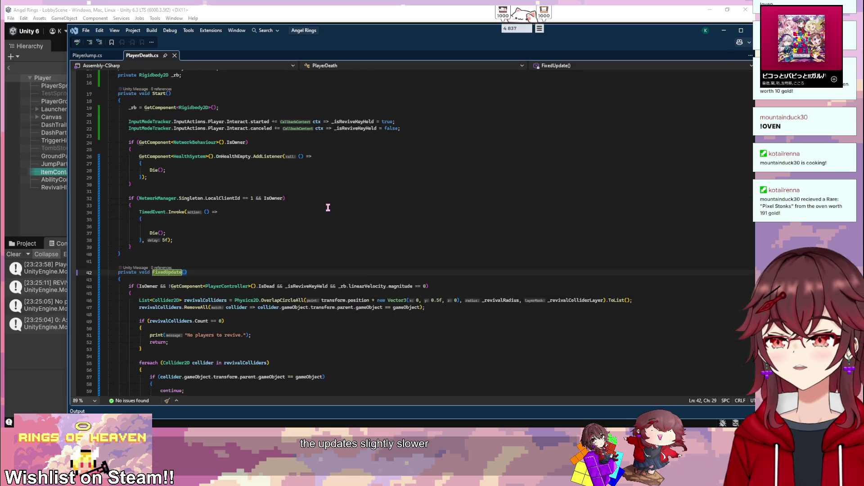
{"action": "scroll", "coordinate": [328, 207], "scroll_direction": "down", "scroll_amount": 6}
{"action": "left_click", "coordinate": [322, 206]}
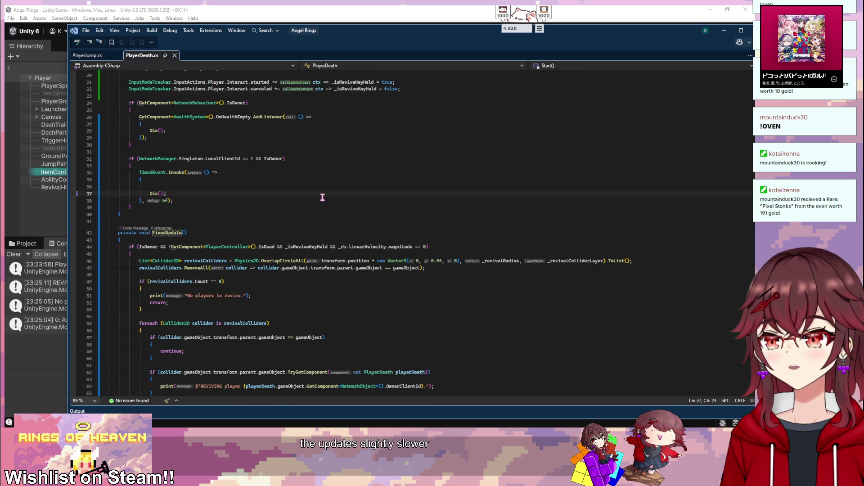
{"action": "scroll", "coordinate": [320, 203], "scroll_direction": "down", "scroll_amount": 5}
{"action": "scroll", "coordinate": [318, 202], "scroll_direction": "down", "scroll_amount": 5}
{"action": "scroll", "coordinate": [238, 216], "scroll_direction": "up", "scroll_amount": 16}
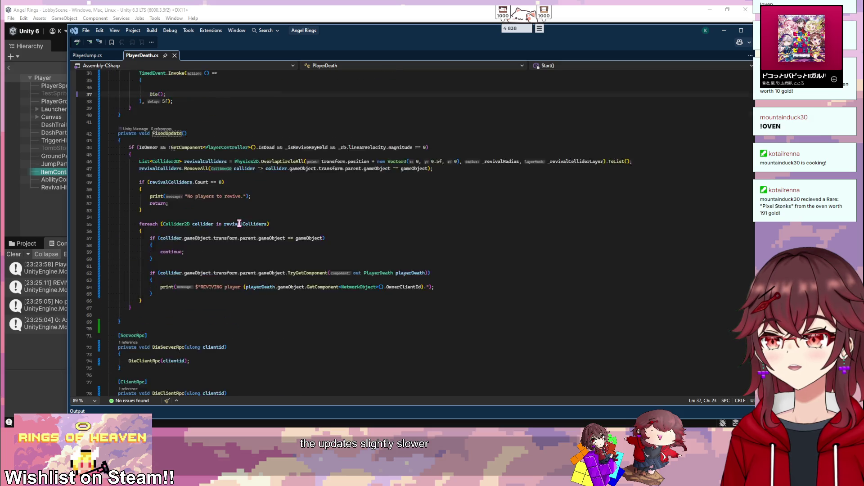
{"action": "scroll", "coordinate": [245, 226], "scroll_direction": "down", "scroll_amount": 11}
{"action": "scroll", "coordinate": [246, 225], "scroll_direction": "down", "scroll_amount": 20}
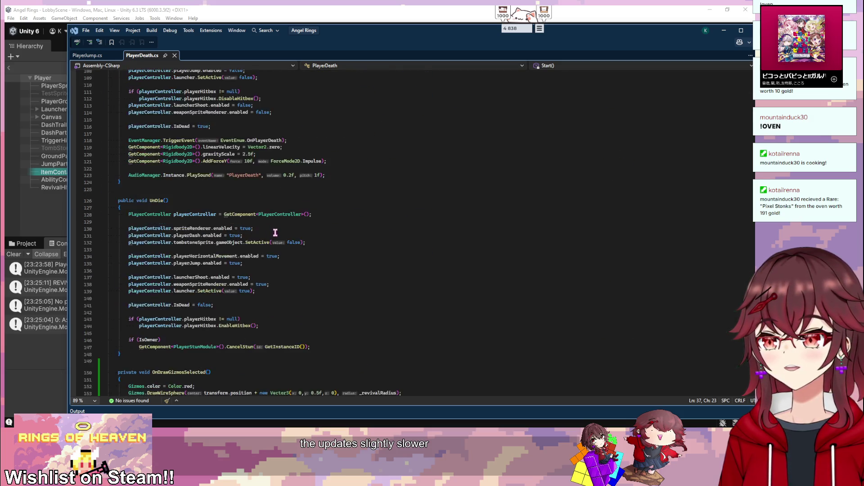
{"action": "left_click", "coordinate": [190, 233]}
{"action": "left_click", "coordinate": [337, 221]}
- Fold the UnDie() and Die() methods into single collapsed lines
{"action": "scroll", "coordinate": [175, 211], "scroll_direction": "up", "scroll_amount": 10}
{"action": "scroll", "coordinate": [175, 212], "scroll_direction": "down", "scroll_amount": 1}
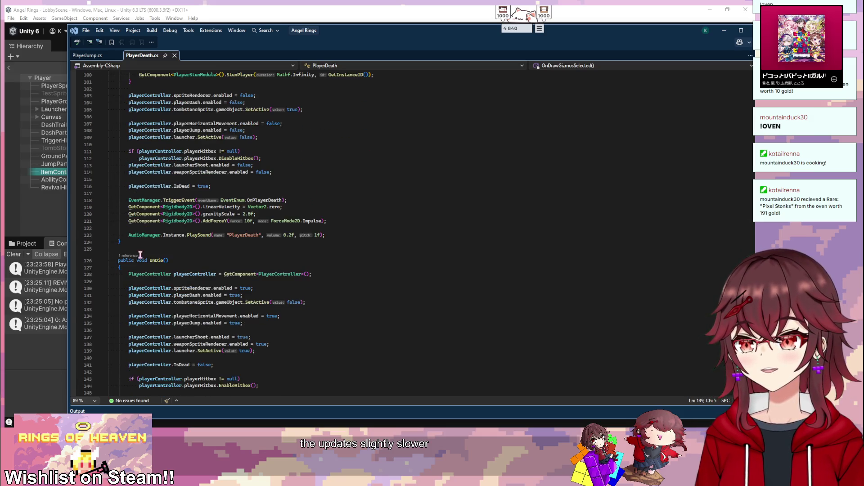
{"action": "left_click", "coordinate": [103, 268]}
{"action": "scroll", "coordinate": [153, 230], "scroll_direction": "up", "scroll_amount": 8}
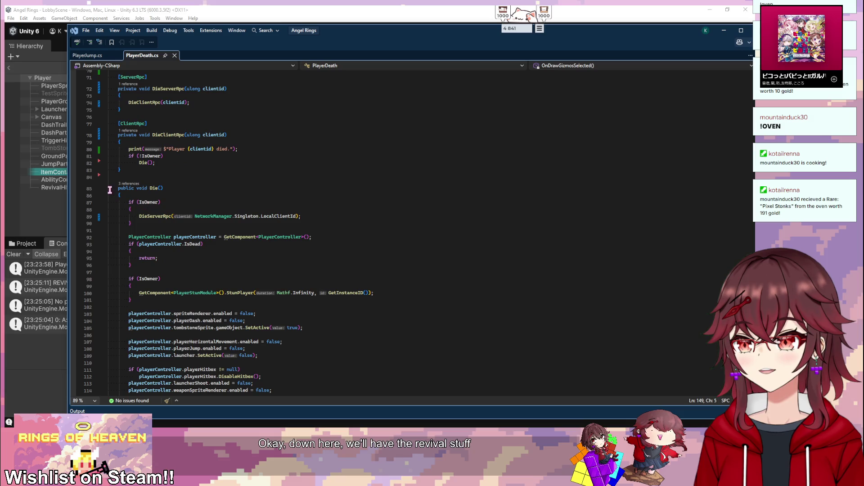
{"action": "left_click", "coordinate": [103, 189]}
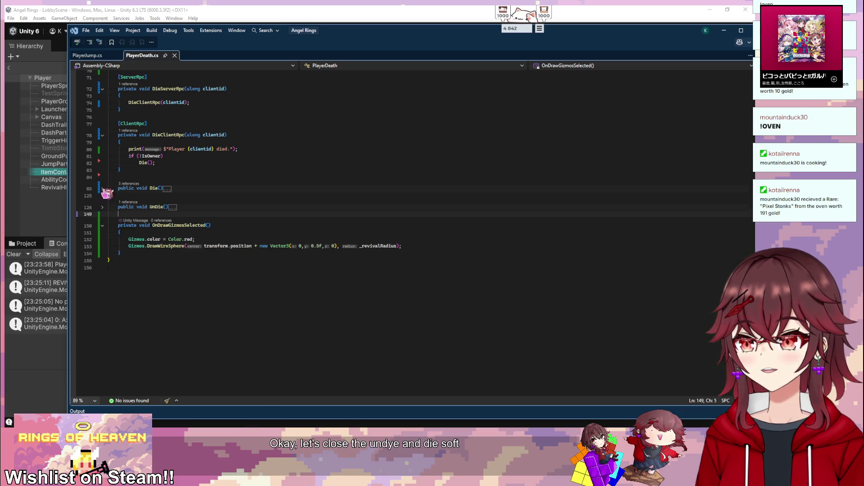
{"action": "scroll", "coordinate": [178, 193], "scroll_direction": "up", "scroll_amount": 1}
{"action": "left_click", "coordinate": [196, 191]}
{"action": "scroll", "coordinate": [197, 194], "scroll_direction": "up", "scroll_amount": 3}
{"action": "scroll", "coordinate": [232, 201], "scroll_direction": "up", "scroll_amount": 15}
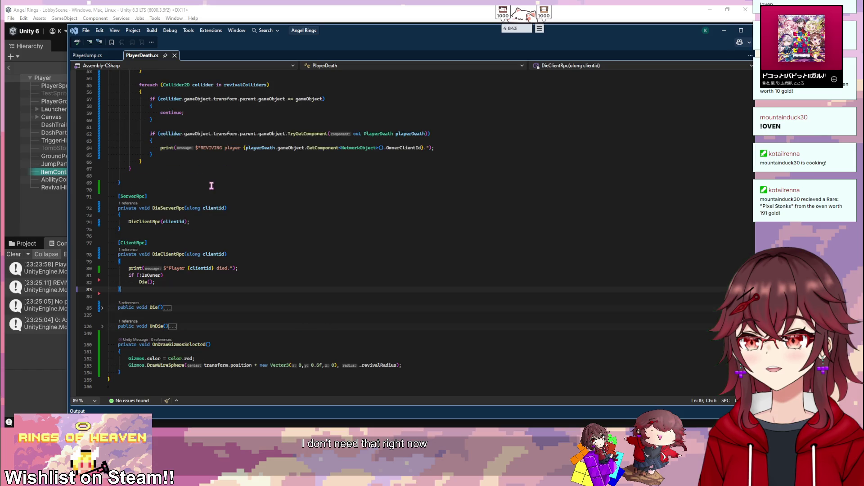
{"action": "scroll", "coordinate": [198, 215], "scroll_direction": "down", "scroll_amount": 13}
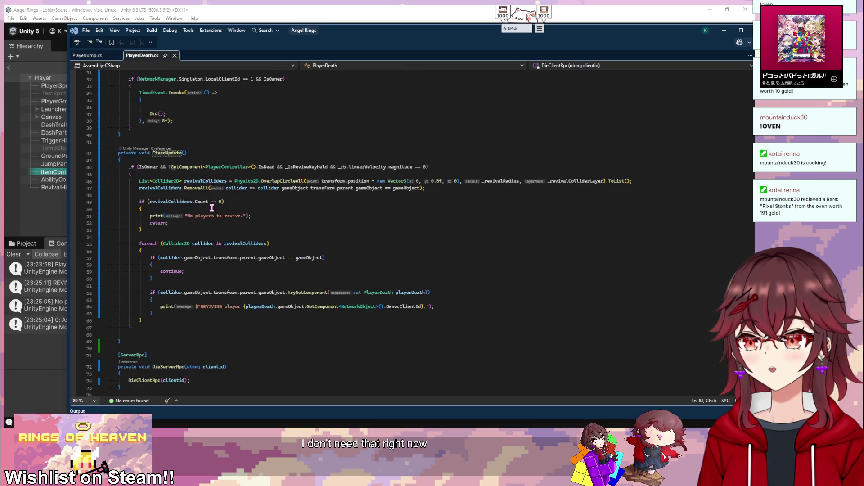
{"action": "scroll", "coordinate": [195, 230], "scroll_direction": "down", "scroll_amount": 7}
- Declare an empty public void AddReviveTime() method below UnDie
{"action": "left_click", "coordinate": [292, 237]}
{"action": "key", "text": "Return"}
{"action": "key", "text": "Return"}
{"action": "key", "text": "Up"}
{"action": "type", "text": "public void AddReviveTime()"}
{"action": "key", "text": "Return"}
{"action": "type", "text": "{"}
{"action": "key", "text": "Return"}
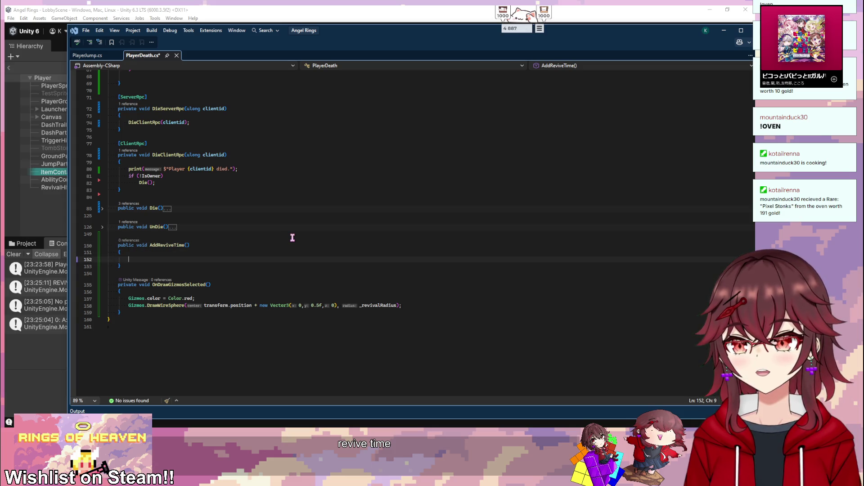
- Add fields _currentReviveTime = 0f and _currentReviveTimeMax = 3f
{"action": "key", "text": "Return"}
{"action": "type", "text": "private float "}
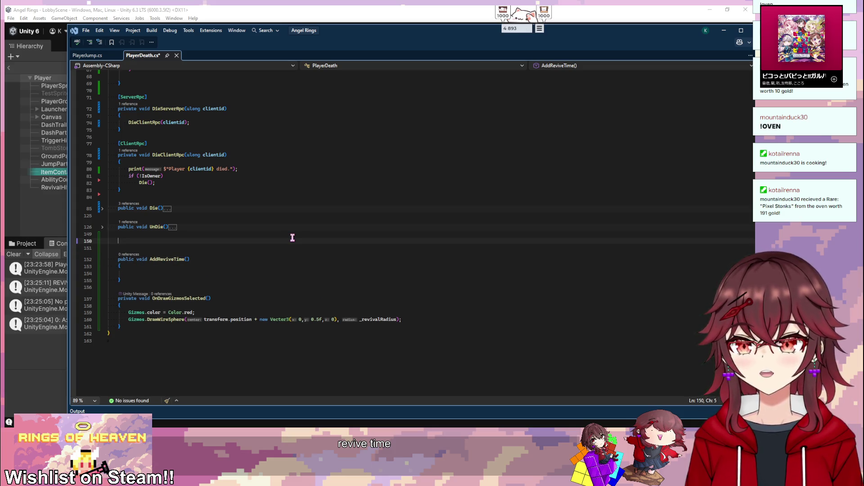
{"action": "type", "text": "_c"}
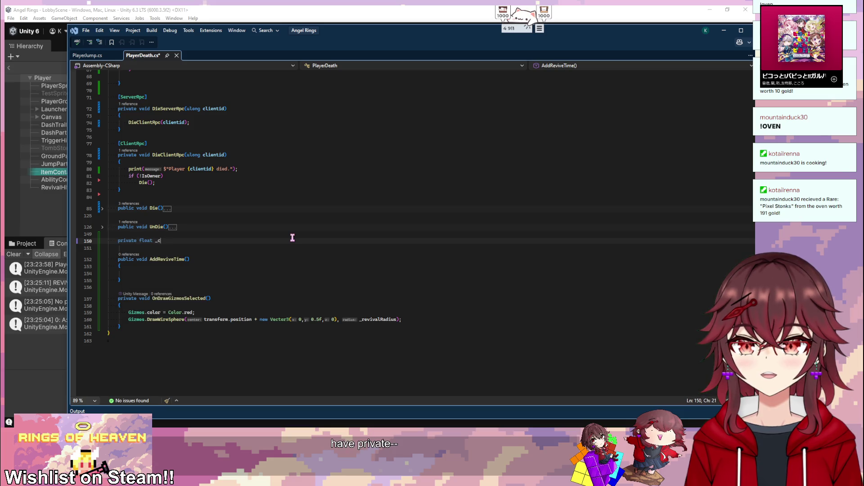
{"action": "type", "text": "urrentR"}
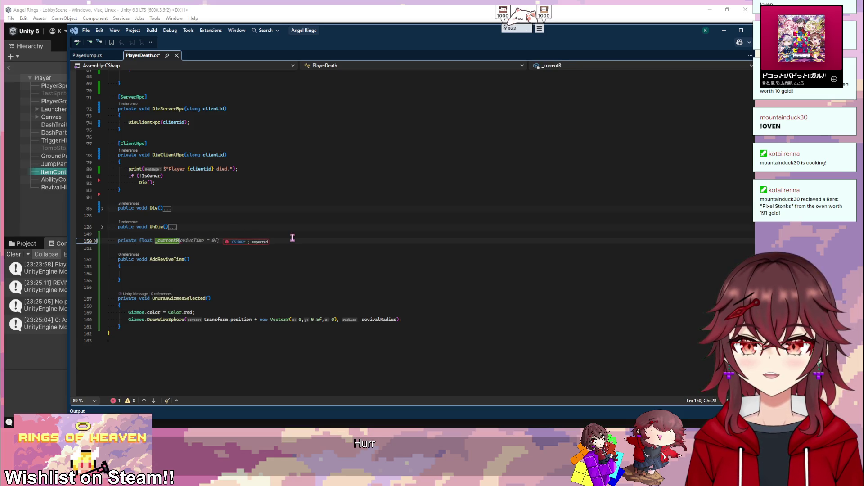
{"action": "key", "text": "Tab"}
{"action": "key", "text": "Return"}
{"action": "type", "text": "private float _cu"}
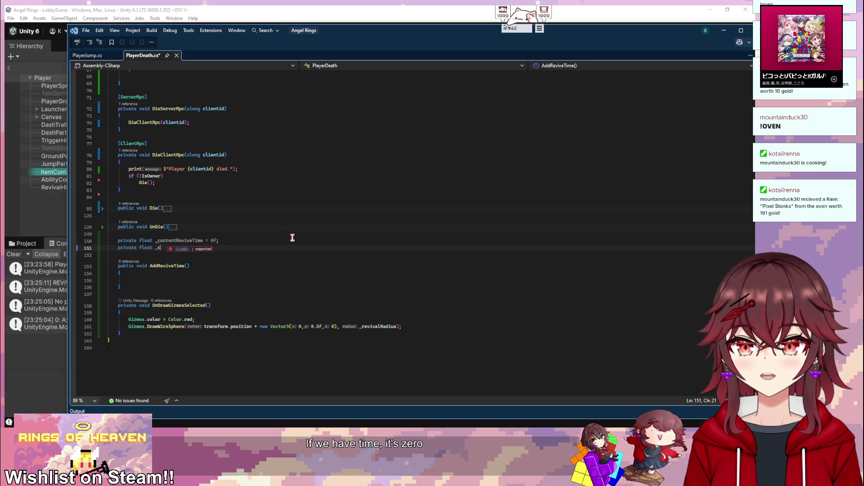
{"action": "type", "text": "rrentReviveim"}
{"action": "key", "text": "BackSpace"}
{"action": "key", "text": "BackSpace"}
{"action": "type", "text": "TimeMax = 3f;"}
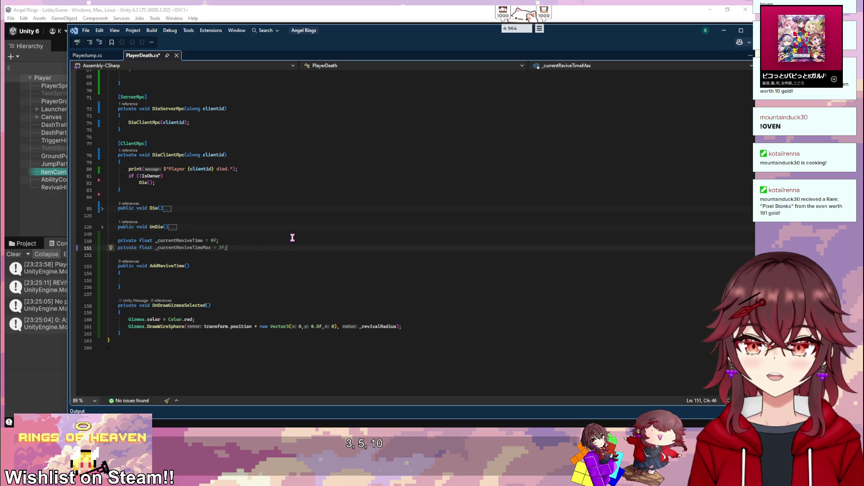
- Give AddReviveTime a float time parameter, add _currentReviveTime += time, and begin an if check
{"action": "key", "text": "Down"}
{"action": "key", "text": "Down"}
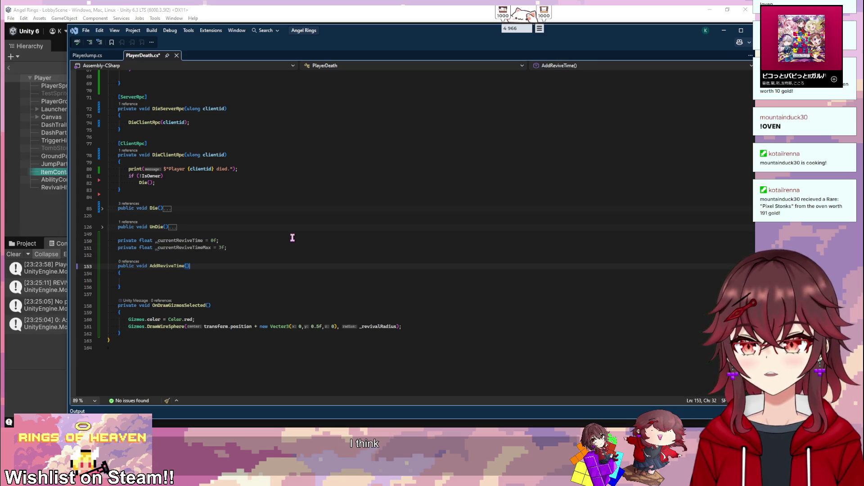
{"action": "type", "text": "float time"}
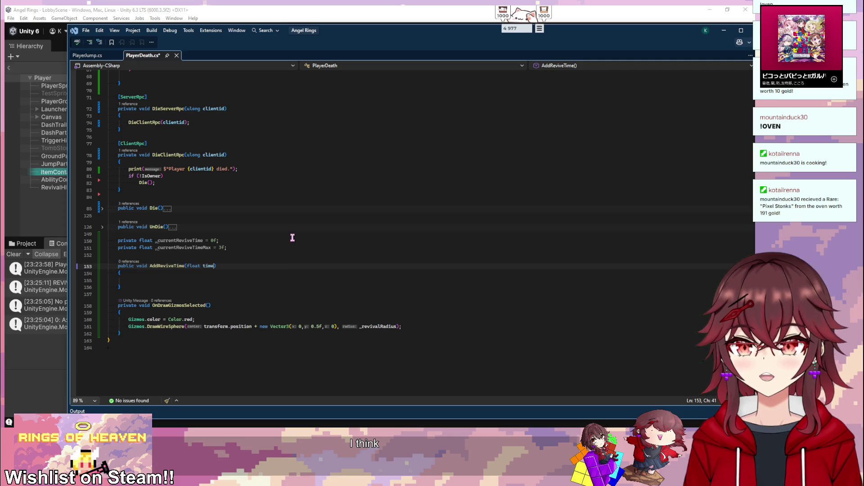
{"action": "key", "text": "Down"}
{"action": "key", "text": "Down"}
{"action": "type", "text": "_cur"}
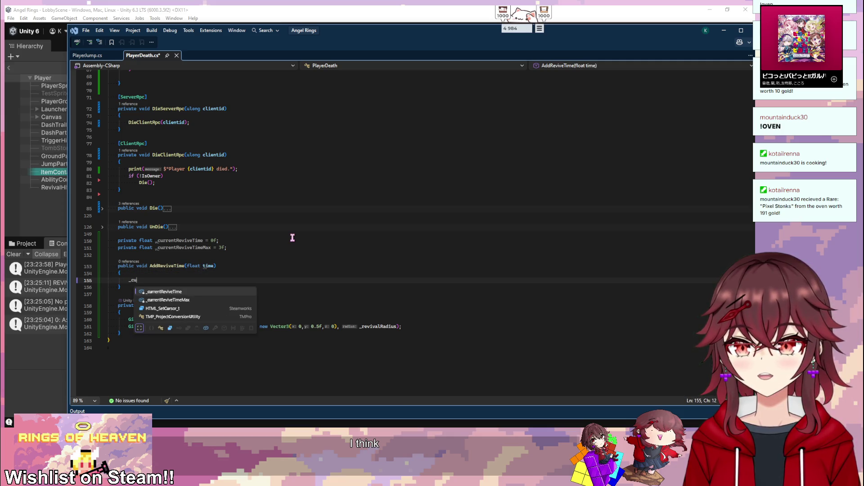
{"action": "key", "text": "Tab"}
{"action": "key", "text": "Tab"}
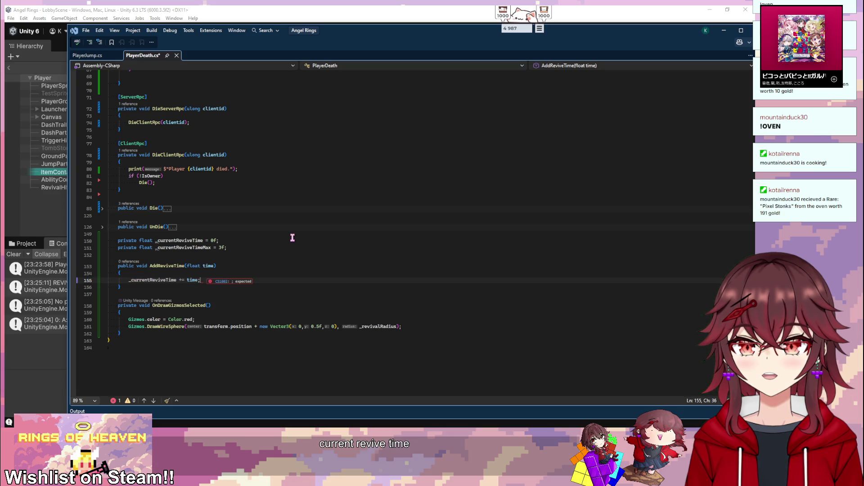
{"action": "key", "text": "Home"}
{"action": "key", "text": "Return"}
{"action": "key", "text": "Return"}
{"action": "key", "text": "Up"}
{"action": "key", "text": "Up"}
{"action": "type", "text": "if (isde"}
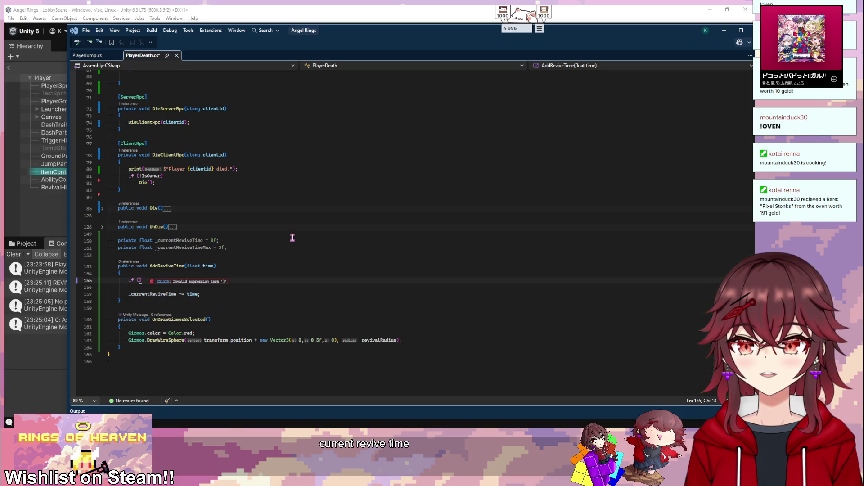
{"action": "key", "text": "BackSpace"}
{"action": "key", "text": "BackSpace"}
{"action": "key", "text": "BackSpace"}
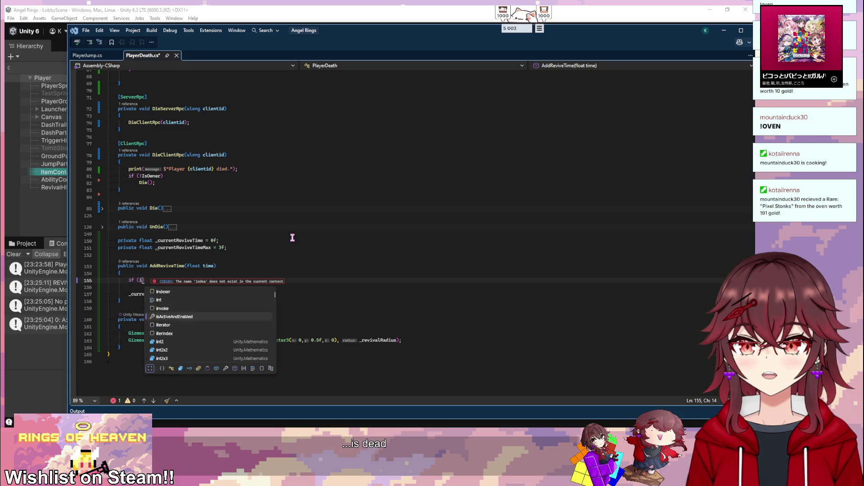
- Complete the if condition with GetComponent<PlayerController>().IsDead for an early return
{"action": "left_click", "coordinate": [102, 209]}
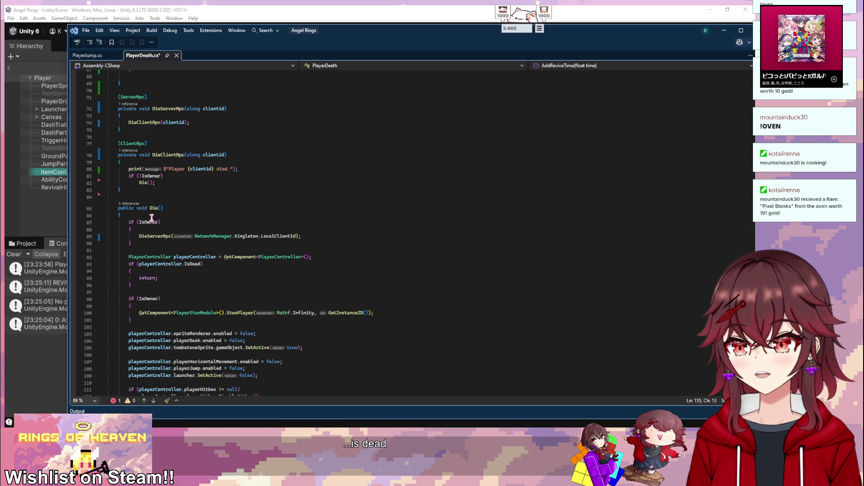
{"action": "left_click", "coordinate": [102, 209]}
{"action": "type", "text": "GetComponent<PlayerController>().IsDead)"}
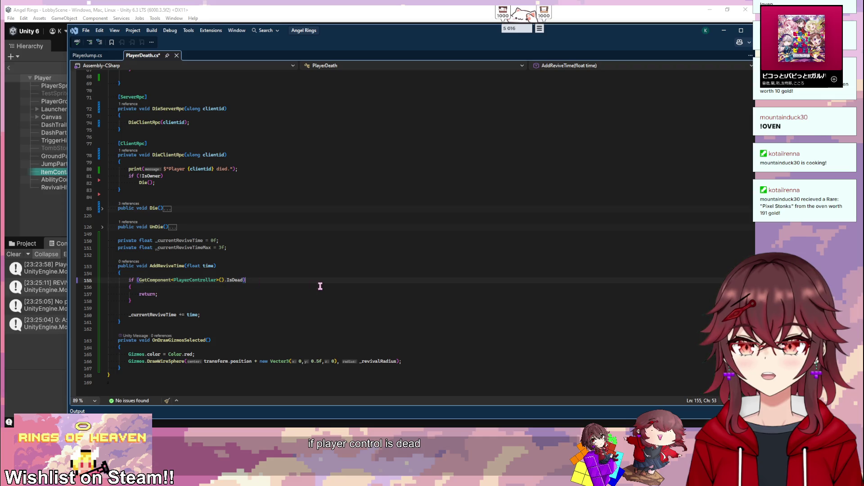
{"action": "left_click", "coordinate": [201, 309]}
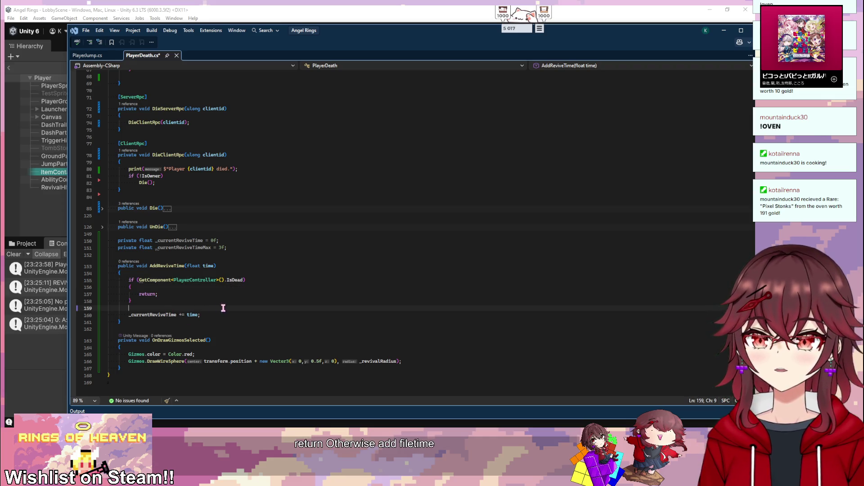
- Add a check that calls UnDie() and resets _currentReviveTime once it reaches _currentReviveTimeMax
{"action": "scroll", "coordinate": [222, 306], "scroll_direction": "down", "scroll_amount": 1}
{"action": "left_click", "coordinate": [301, 294]}
{"action": "key", "text": "Return"}
{"action": "key", "text": "Return"}
{"action": "type", "text": "if (_cur"}
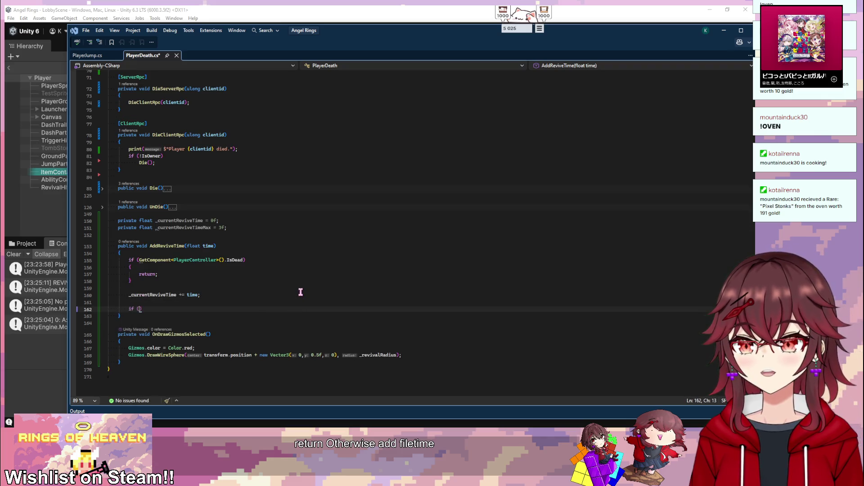
{"action": "key", "text": "Tab"}
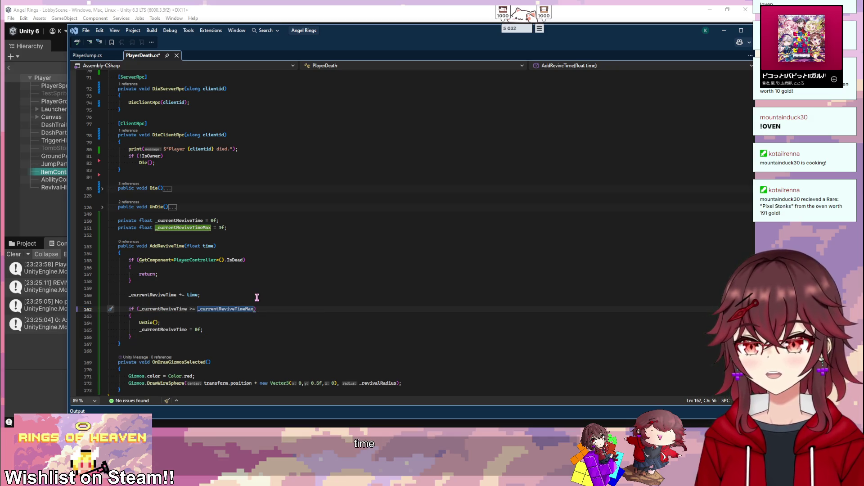
{"action": "left_click", "coordinate": [206, 322]}
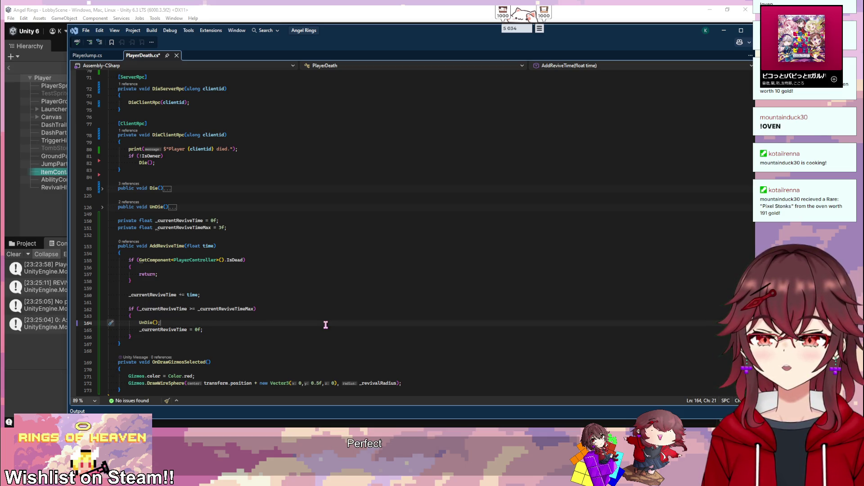
- Print $"Current Revive Time: {_currentReviveTime}" after the += line and save PlayerDeath.cs
{"action": "left_click", "coordinate": [374, 295]}
{"action": "key", "text": "Return"}
{"action": "type", "text": "prit"}
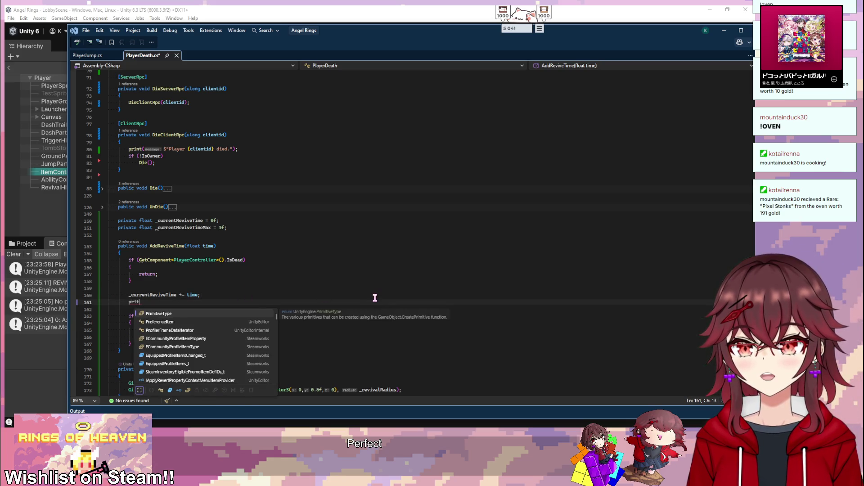
{"action": "key", "text": "BackSpace"}
{"action": "type", "text": "nt($"}
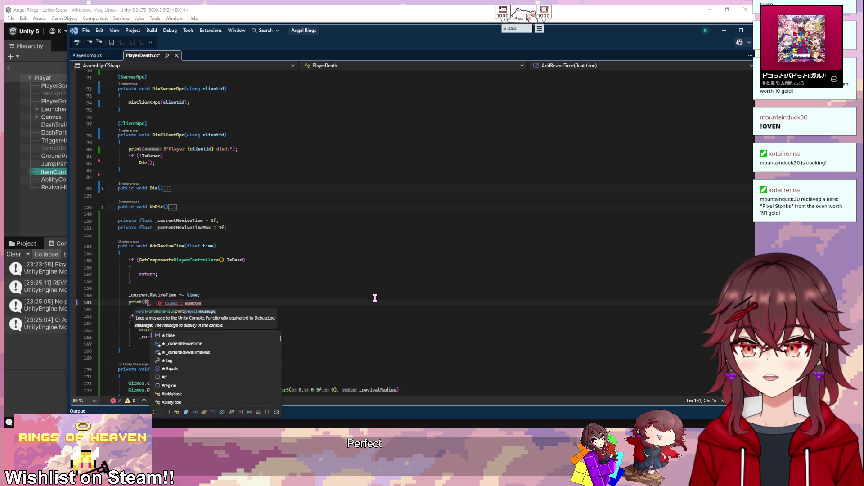
{"action": "type", "text": "\"Ad"}
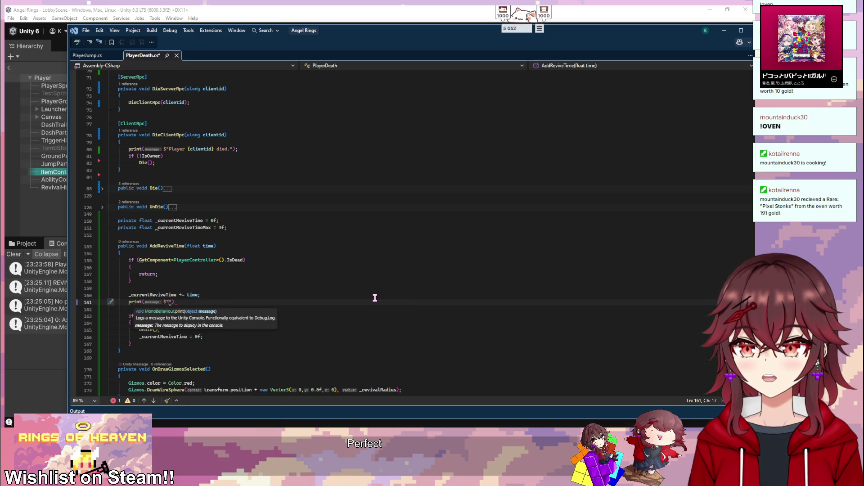
{"action": "type", "text": "ding"}
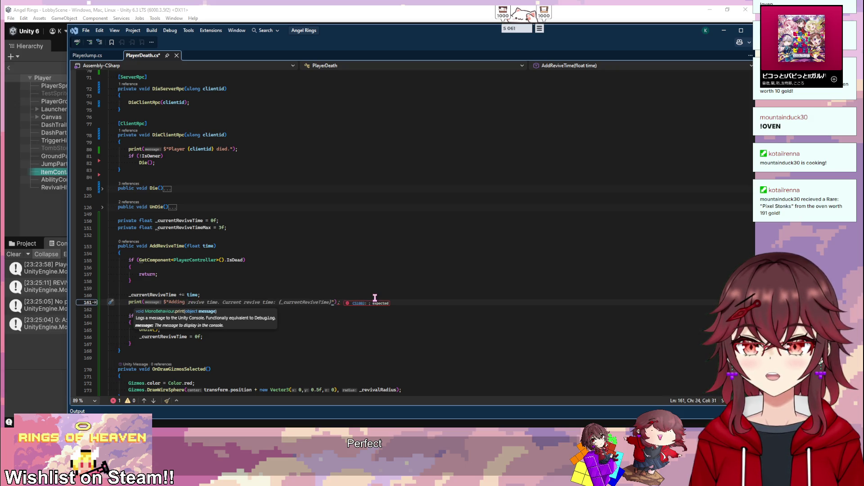
{"action": "key", "text": "BackSpace"}
{"action": "key", "text": "BackSpace"}
{"action": "key", "text": "BackSpace"}
{"action": "type", "text": "Curren"}
{"action": "type", "text": "t Revive Time:"}
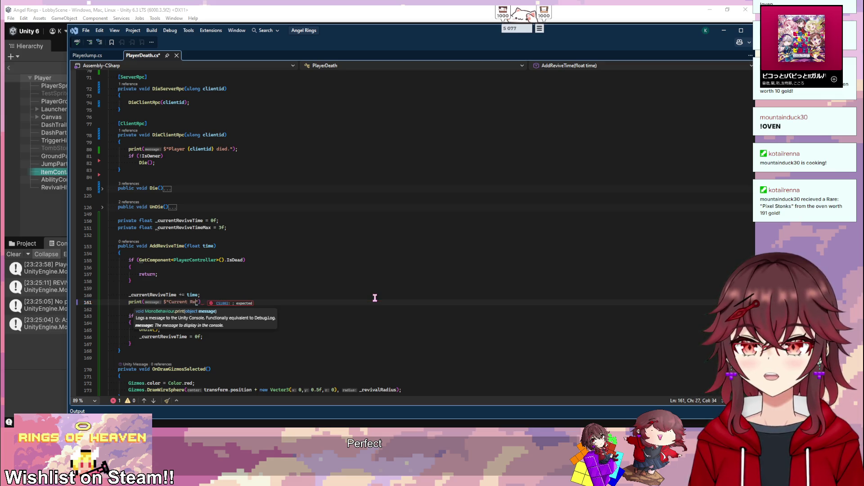
{"action": "key", "text": "Tab"}
{"action": "key", "text": "ctrl+s"}
{"action": "left_click", "coordinate": [364, 296]}
{"action": "left_click", "coordinate": [291, 340]}
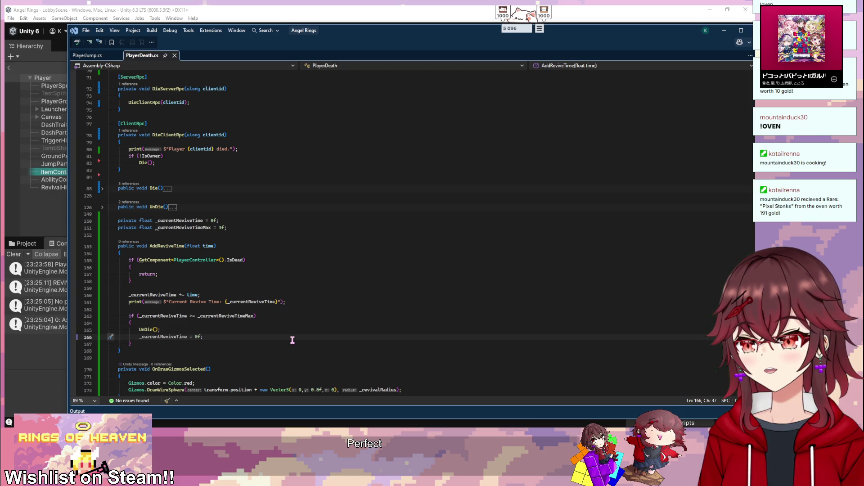
{"action": "scroll", "coordinate": [292, 340], "scroll_direction": "down", "scroll_amount": 1}
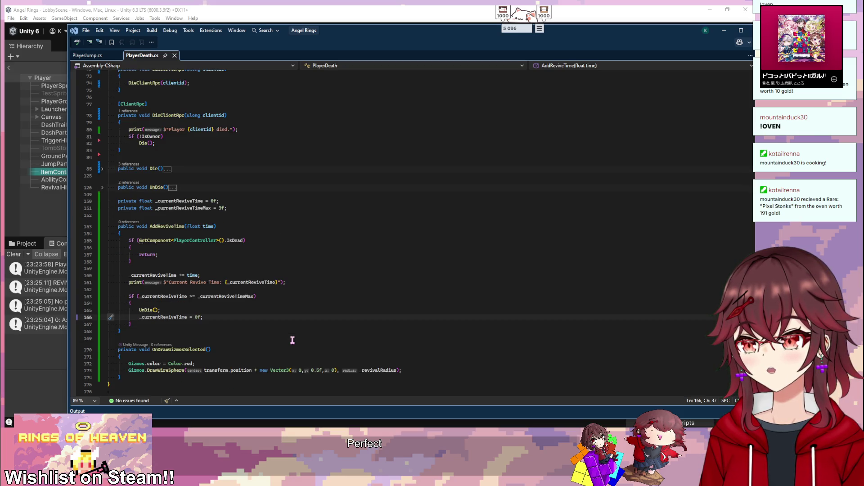
- Comment out the REVIVING print and call playerDeath.AddReviveTime(Time.fixedDeltaTime) instead, then save
{"action": "scroll", "coordinate": [220, 185], "scroll_direction": "up", "scroll_amount": 8}
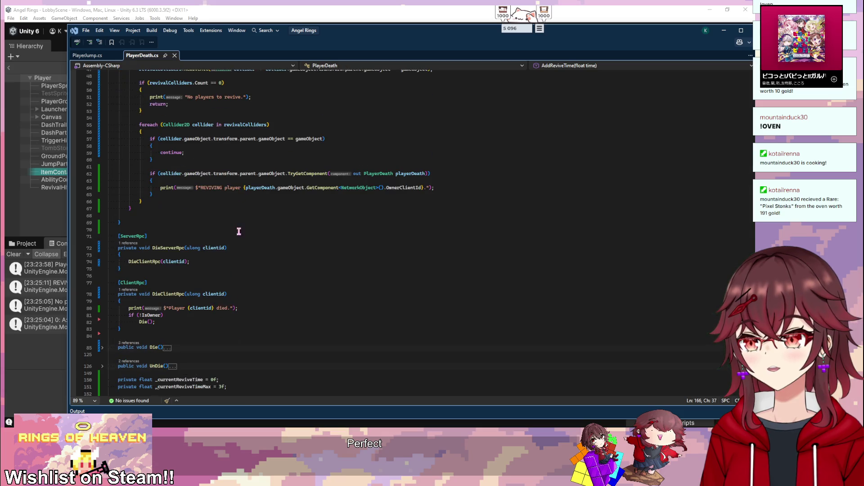
{"action": "scroll", "coordinate": [235, 210], "scroll_direction": "up", "scroll_amount": 2}
{"action": "scroll", "coordinate": [450, 232], "scroll_direction": "down", "scroll_amount": 5}
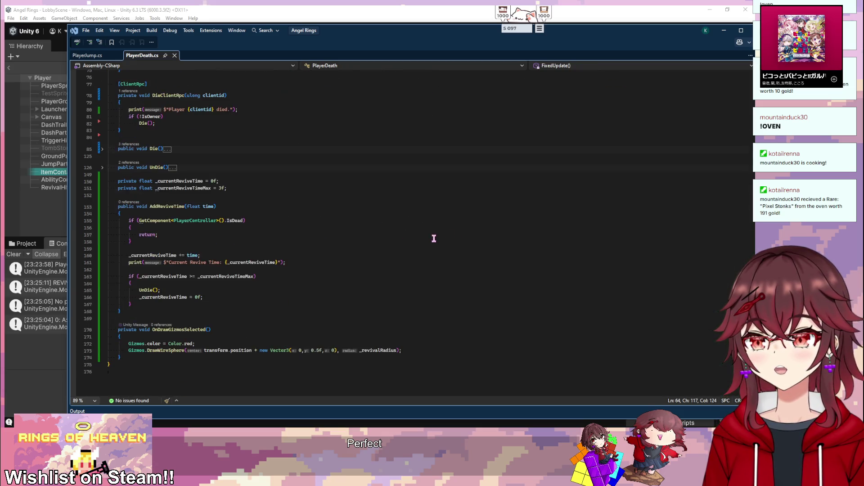
{"action": "key", "text": "alt+Tab"}
{"action": "key", "text": "alt+Tab"}
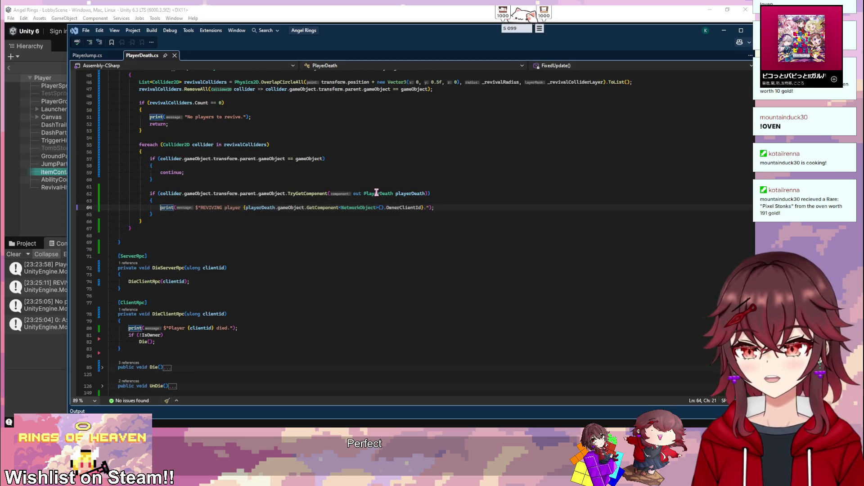
{"action": "key", "text": "ctrl+k"}
{"action": "key", "text": "ctrl+c"}
{"action": "key", "text": "Return"}
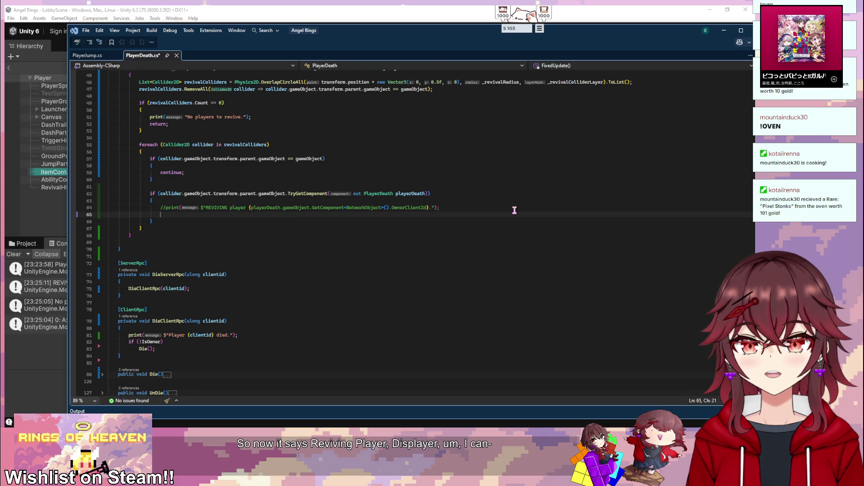
{"action": "type", "text": "playerD"}
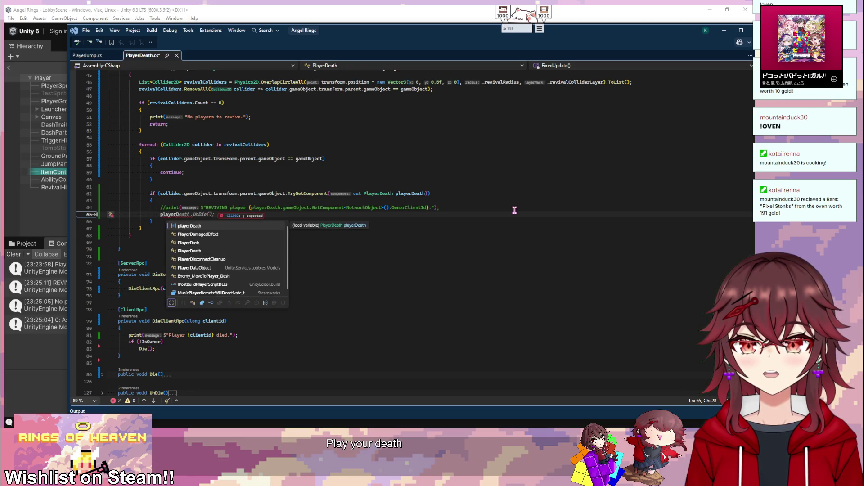
{"action": "type", "text": "eath.AddReviveTime(Time.fixedDeltaTime);"}
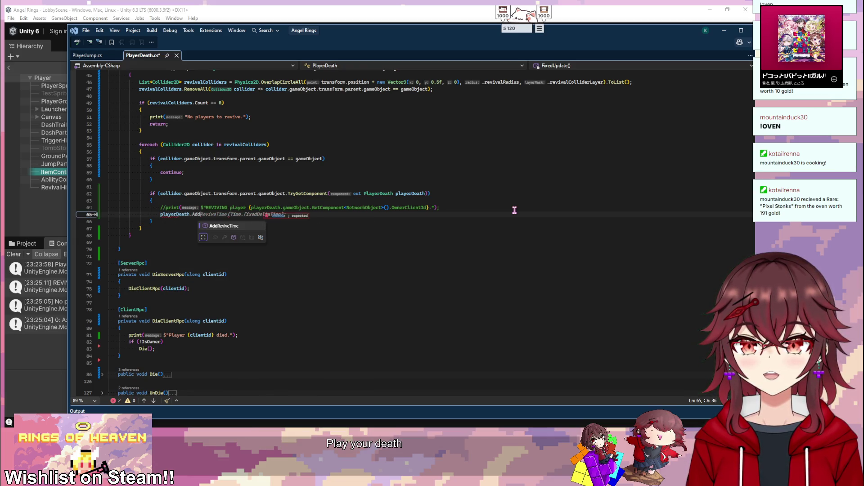
{"action": "key", "text": "ctrl+s"}
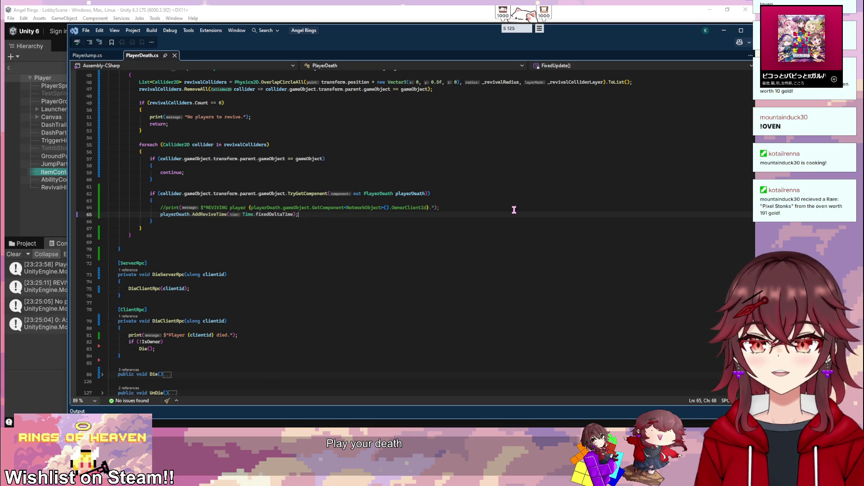
{"action": "scroll", "coordinate": [371, 224], "scroll_direction": "down", "scroll_amount": 3}
{"action": "scroll", "coordinate": [326, 242], "scroll_direction": "up", "scroll_amount": 4}
{"action": "scroll", "coordinate": [293, 245], "scroll_direction": "down", "scroll_amount": 10}
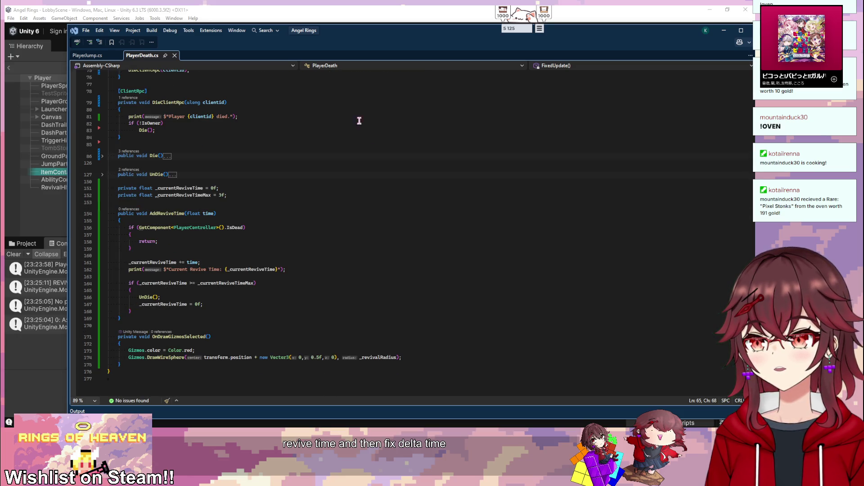
{"action": "key", "text": "alt+Tab"}
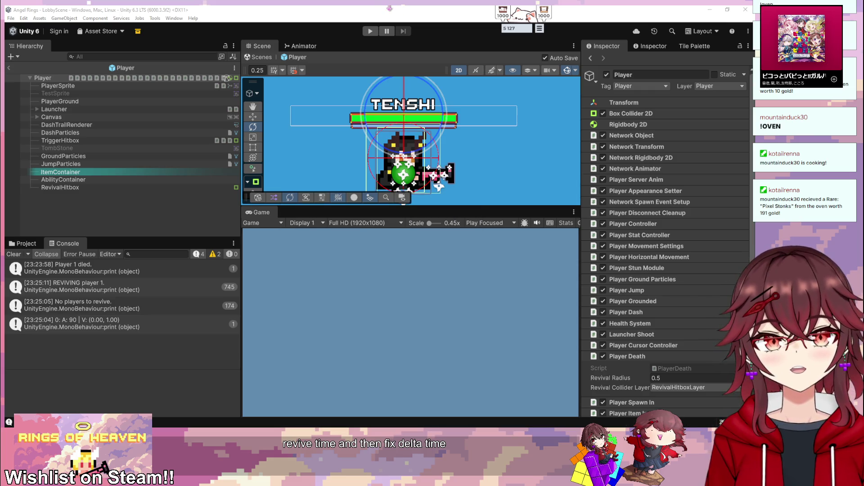
- Start Play mode, create a hosted game session, and focus the game until Player 1 dies
{"action": "left_click", "coordinate": [394, 31]}
{"action": "left_click", "coordinate": [289, 338]}
{"action": "left_click", "coordinate": [283, 338]}
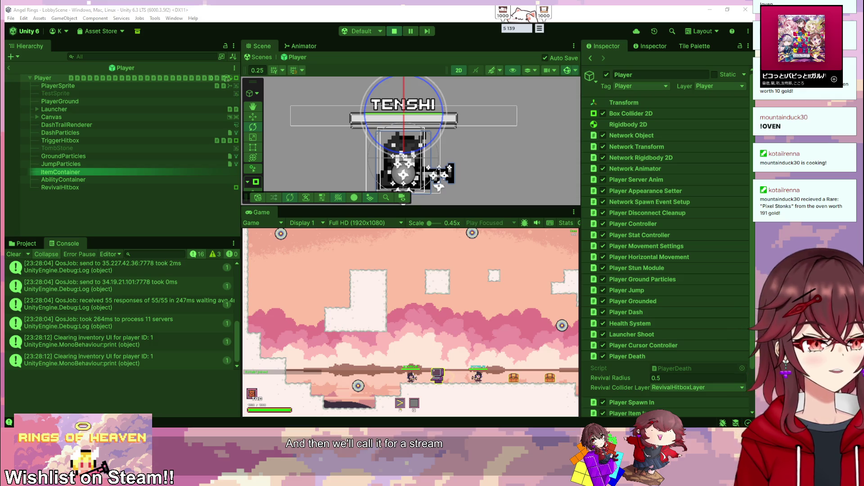
{"action": "left_click", "coordinate": [494, 349]}
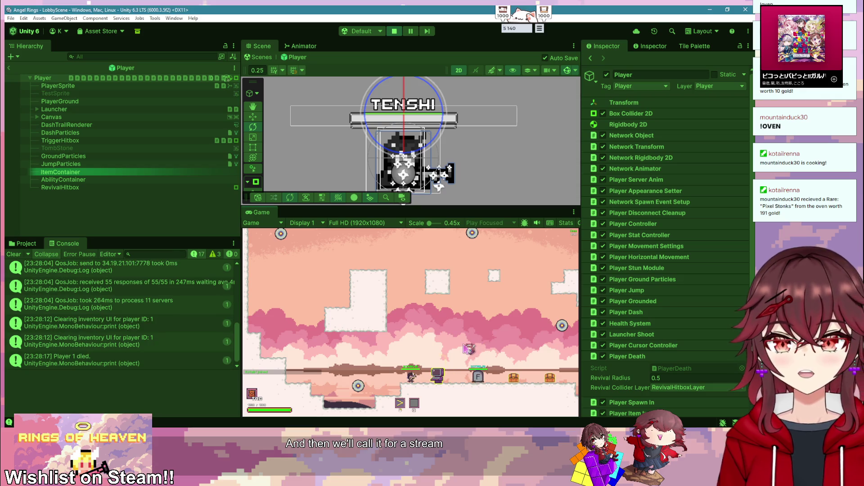
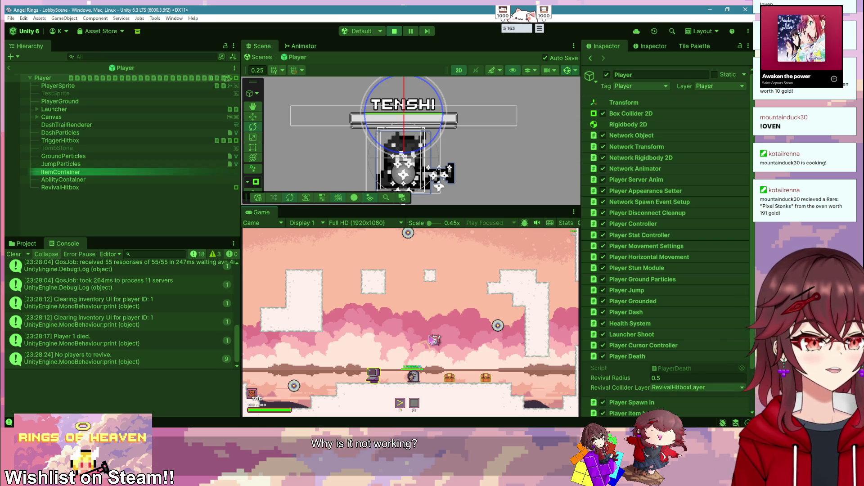
- Walk the player to the tombstone and back while the Console logs only 'No players to revive.'
{"action": "left_click", "coordinate": [453, 347]}
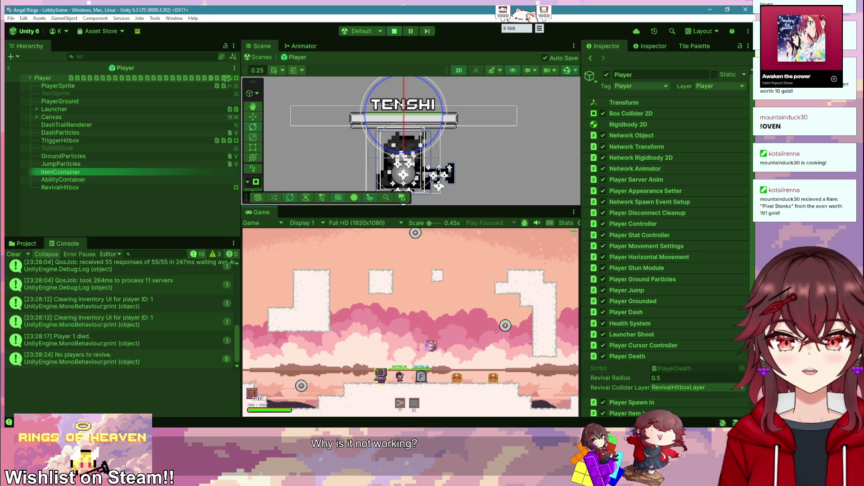
{"action": "key", "text": "a"}
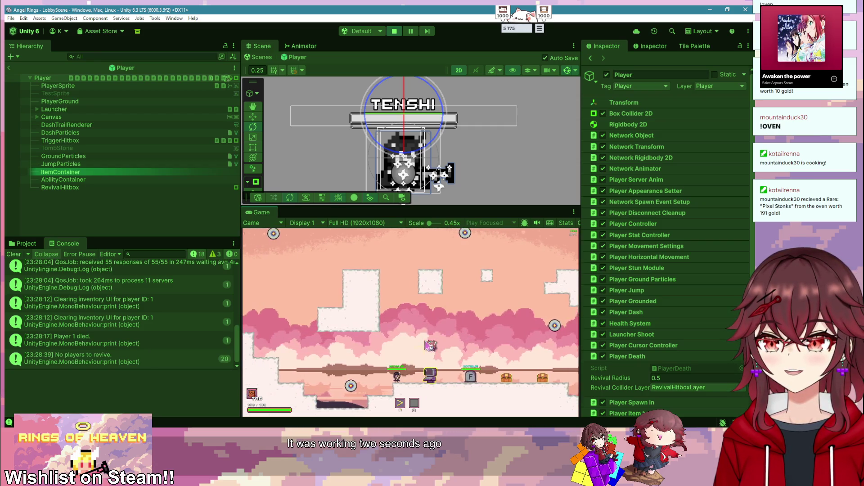
{"action": "key", "text": "d"}
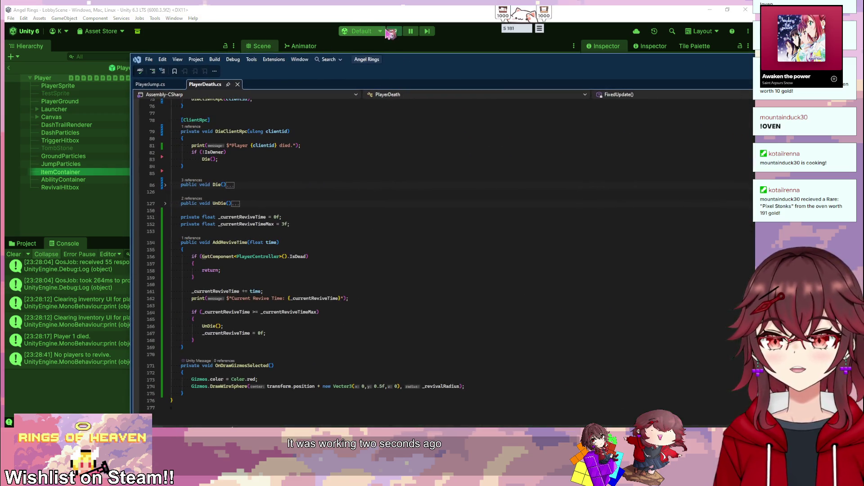
- Stop the play test and inspect the own-collider filtering in PlayerDeath.cs's revive loop
{"action": "left_click", "coordinate": [394, 31]}
{"action": "key", "text": "alt+Tab"}
{"action": "left_click_drag", "start_coordinate": [328, 86], "coordinate": [240, 83]}
{"action": "scroll", "coordinate": [309, 268], "scroll_direction": "up", "scroll_amount": 15}
{"action": "scroll", "coordinate": [308, 267], "scroll_direction": "up", "scroll_amount": 1}
{"action": "left_click_drag", "start_coordinate": [98, 242], "coordinate": [401, 233]}
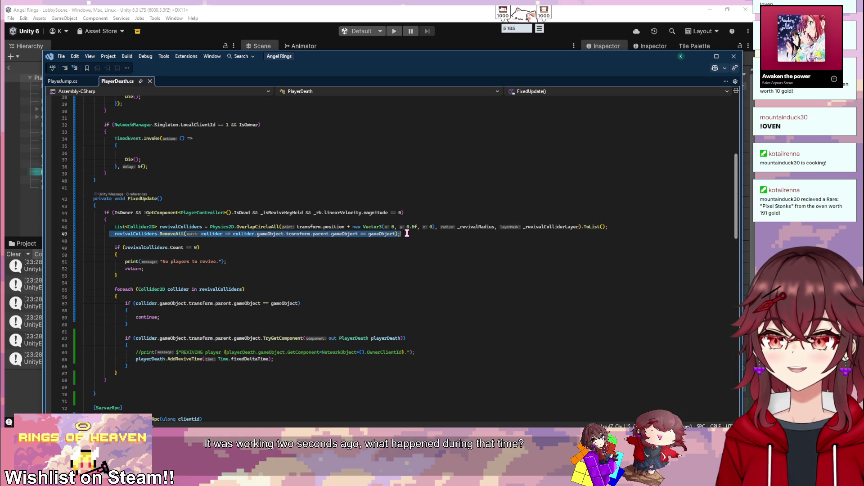
{"action": "left_click", "coordinate": [410, 237]}
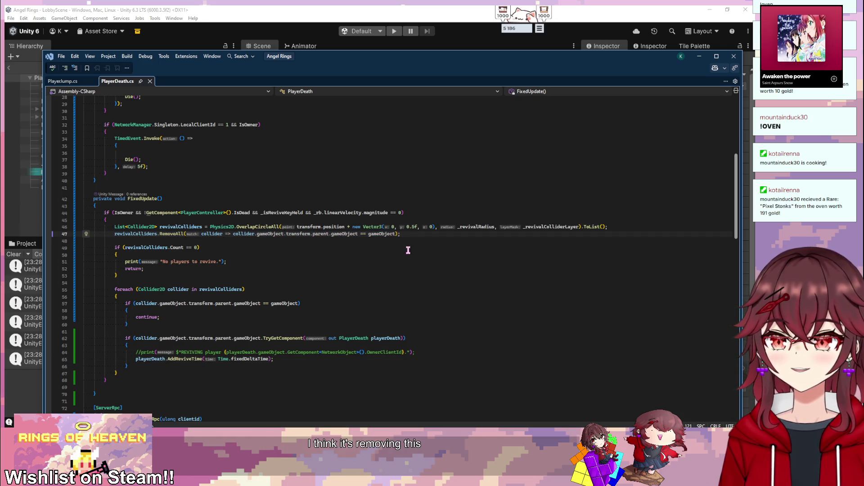
{"action": "left_click", "coordinate": [376, 237]}
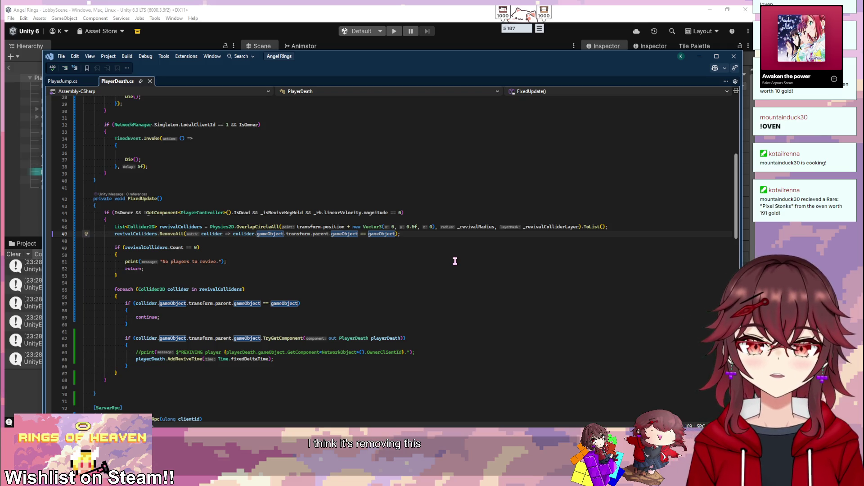
- Delete the if/continue block that skips the player's own colliders and save PlayerDeath.cs
{"action": "left_click", "coordinate": [163, 330]}
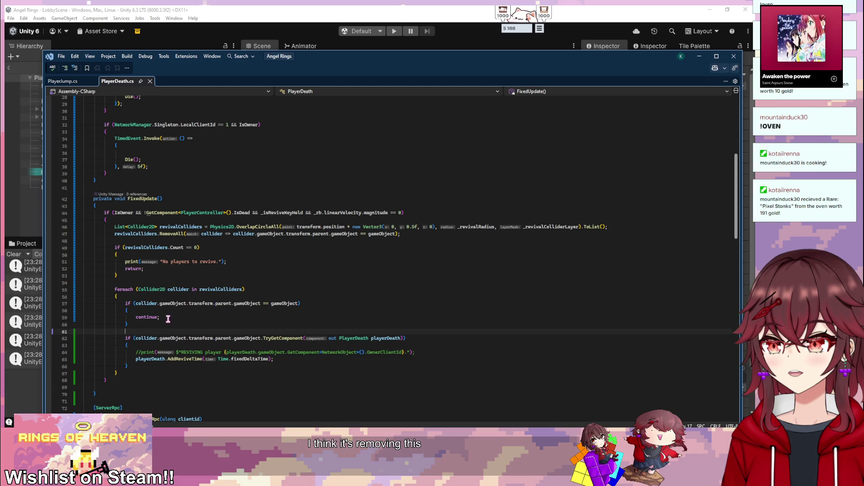
{"action": "left_click_drag", "start_coordinate": [152, 334], "coordinate": [154, 300]}
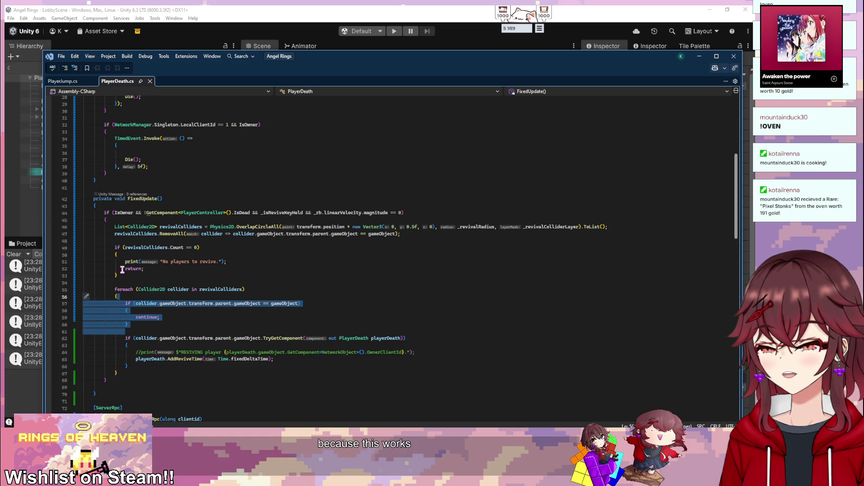
{"action": "key", "text": "Delete"}
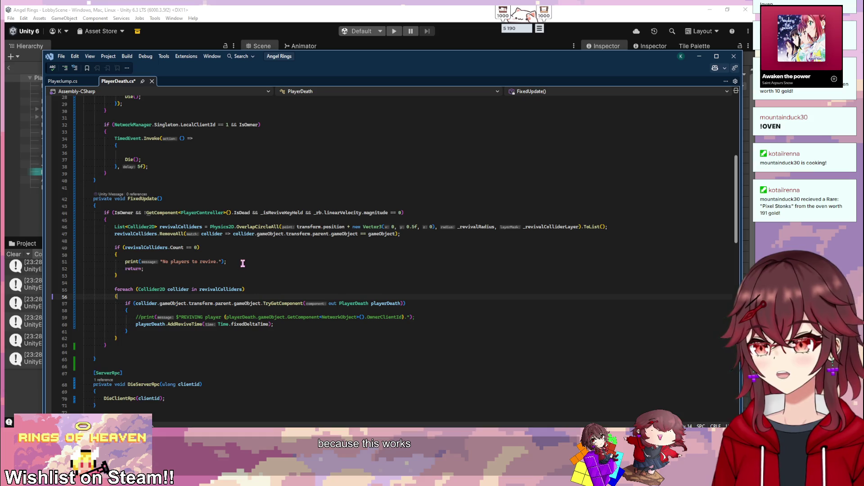
{"action": "key", "text": "ctrl+s"}
{"action": "key", "text": "alt+Tab"}
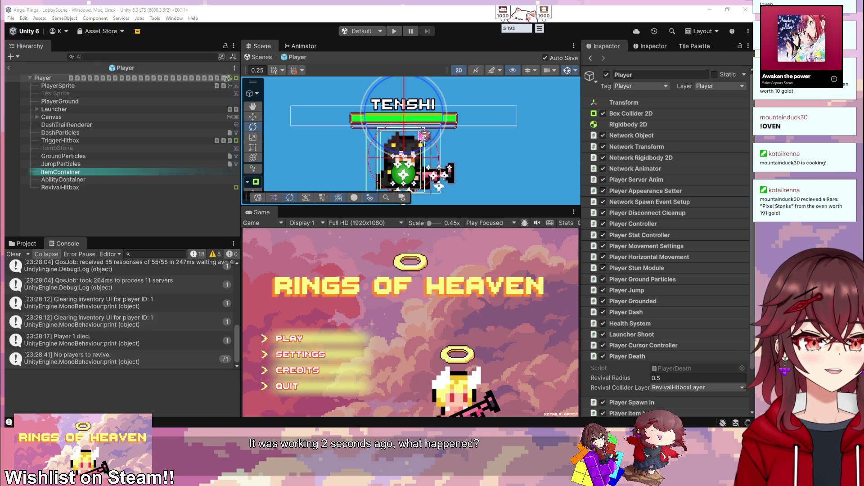
- Rerun the co-op test, try reviving at the fallen player's tombstone, then open the logging line from the Console
{"action": "left_click", "coordinate": [394, 31]}
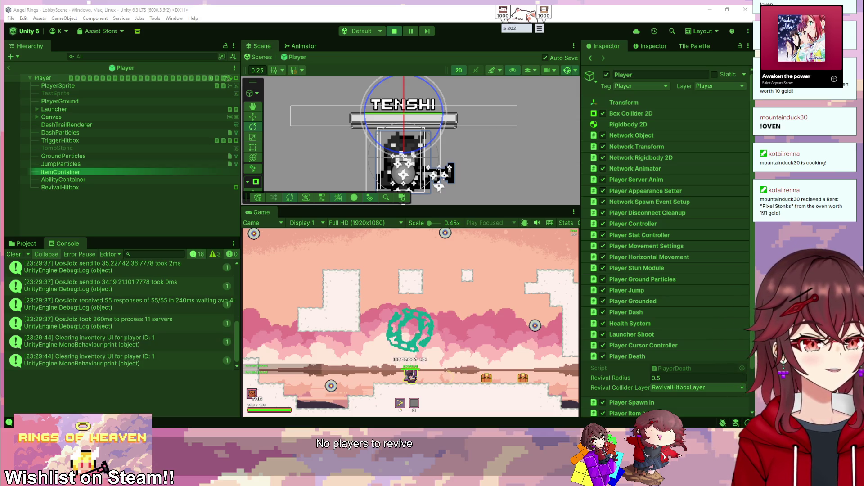
{"action": "key", "text": "a"}
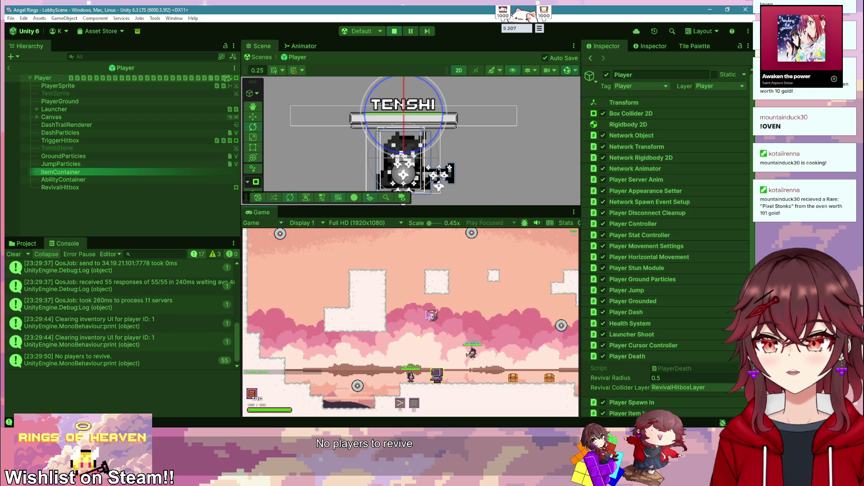
{"action": "key", "text": "d"}
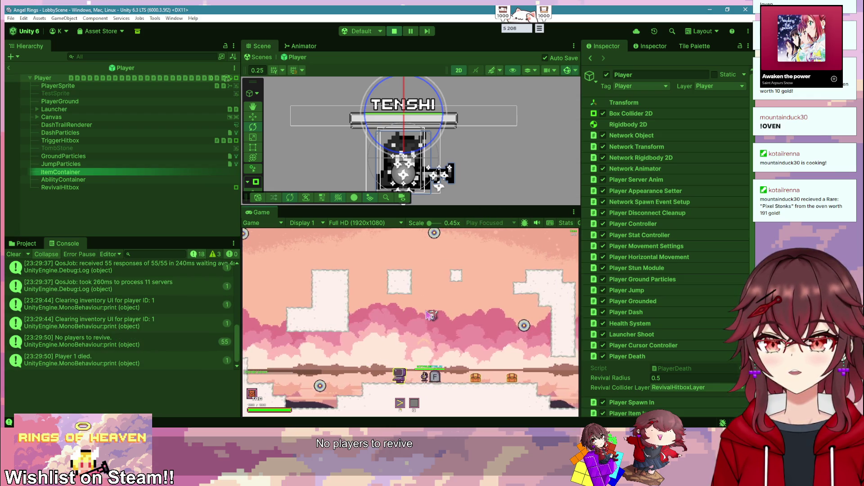
{"action": "key", "text": "d"}
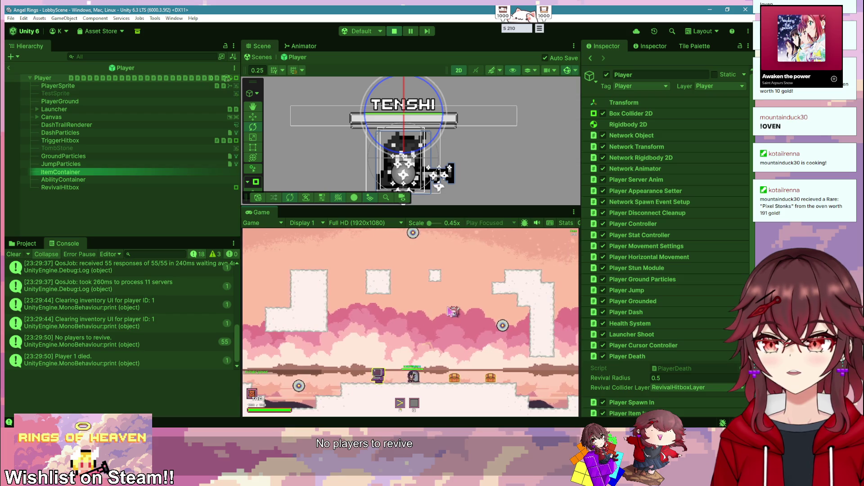
{"action": "key", "text": "a"}
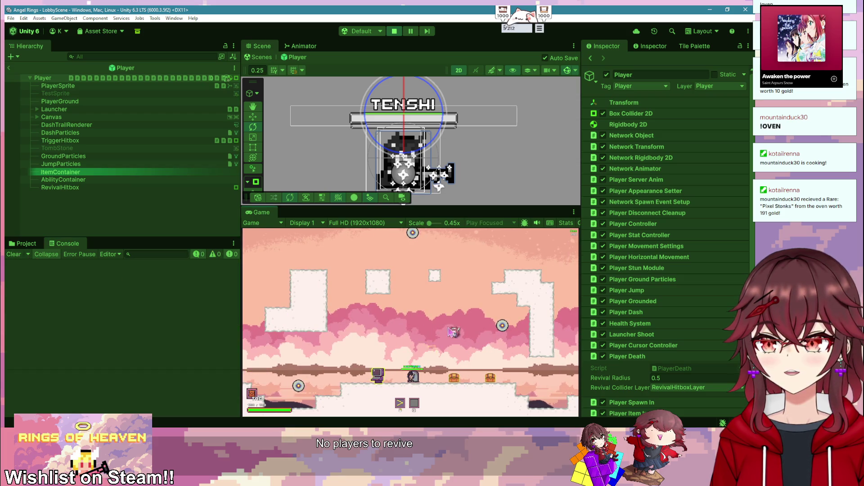
{"action": "key", "text": "a"}
{"action": "key", "text": "f"}
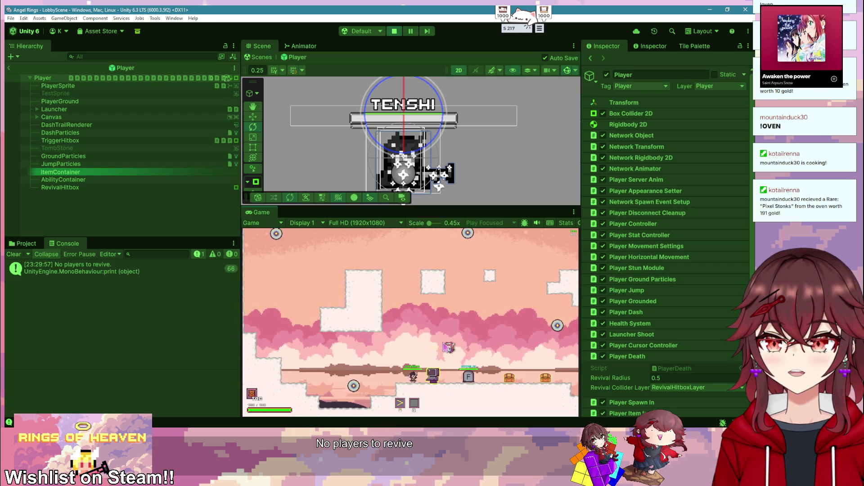
{"action": "key", "text": "d"}
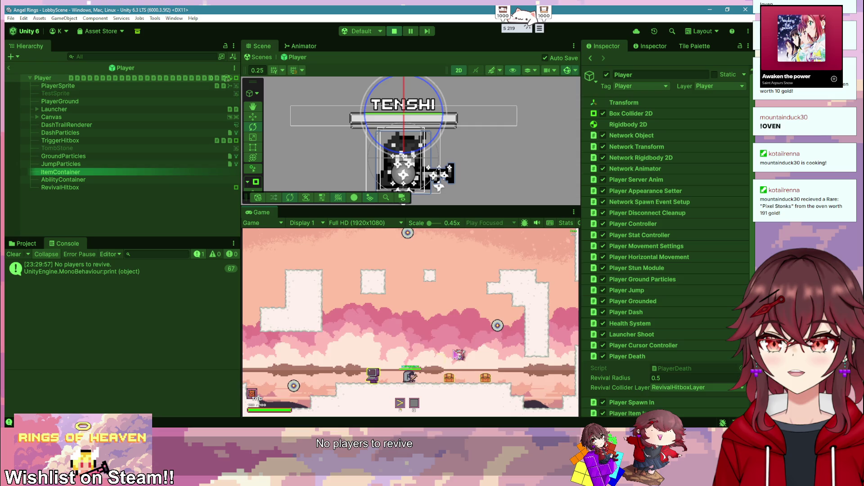
{"action": "key", "text": "w"}
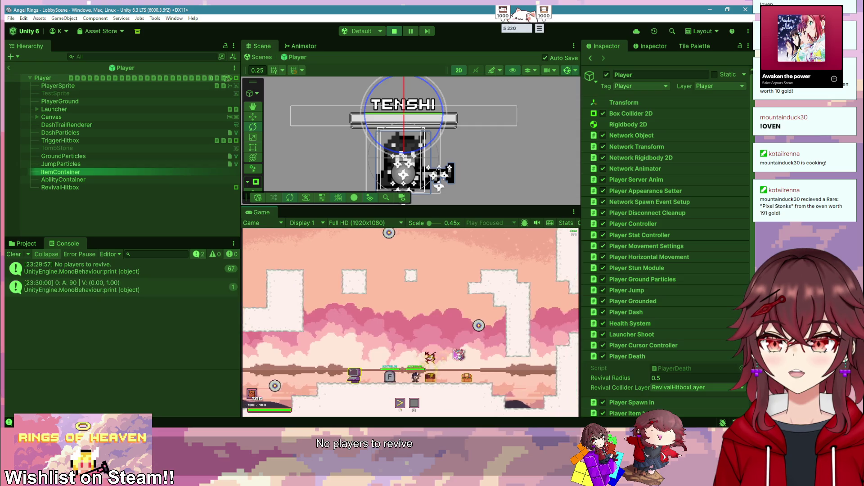
{"action": "double_click", "coordinate": [165, 273]}
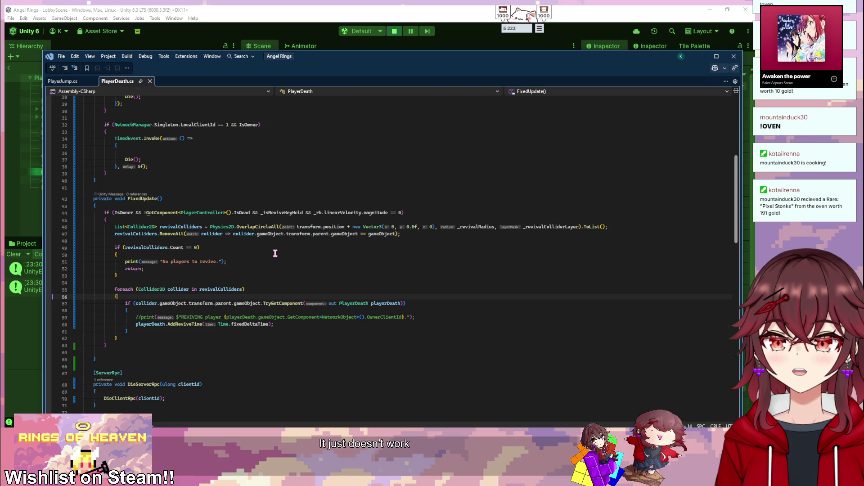
- Add '!' before the IsDead check in AddReviveTime, keep the REVIVING print commented, and save
{"action": "key", "text": "BackSpace"}
{"action": "key", "text": "BackSpace"}
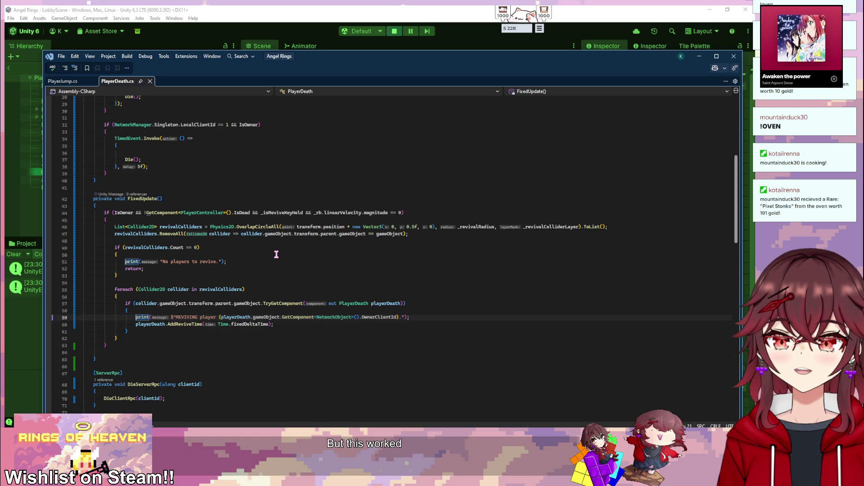
{"action": "scroll", "coordinate": [277, 254], "scroll_direction": "down", "scroll_amount": 5}
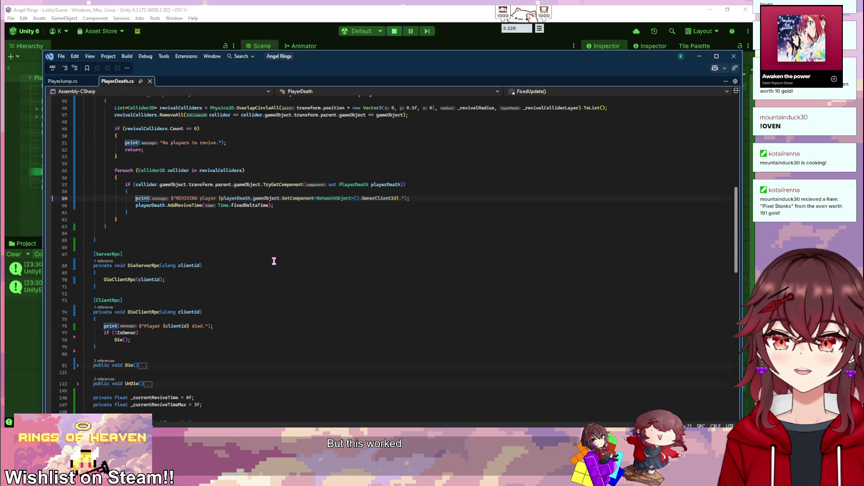
{"action": "scroll", "coordinate": [274, 261], "scroll_direction": "down", "scroll_amount": 10}
{"action": "scroll", "coordinate": [273, 261], "scroll_direction": "up", "scroll_amount": 2}
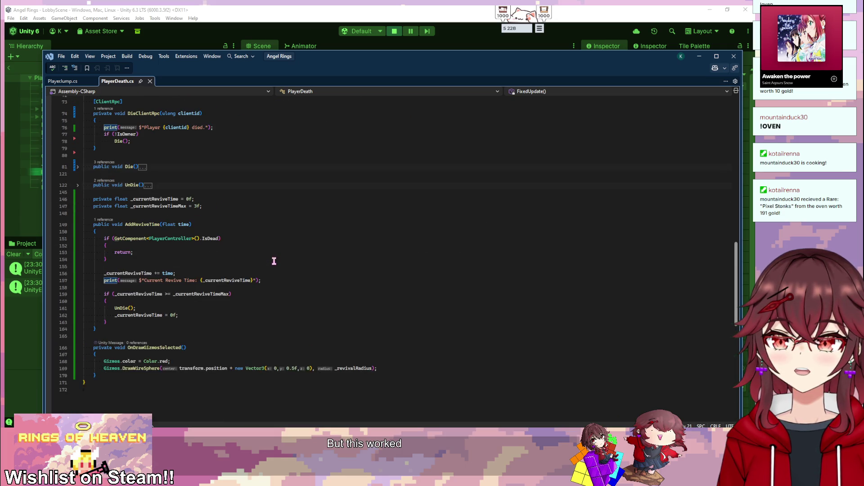
{"action": "left_click", "coordinate": [114, 239]}
{"action": "type", "text": "!"}
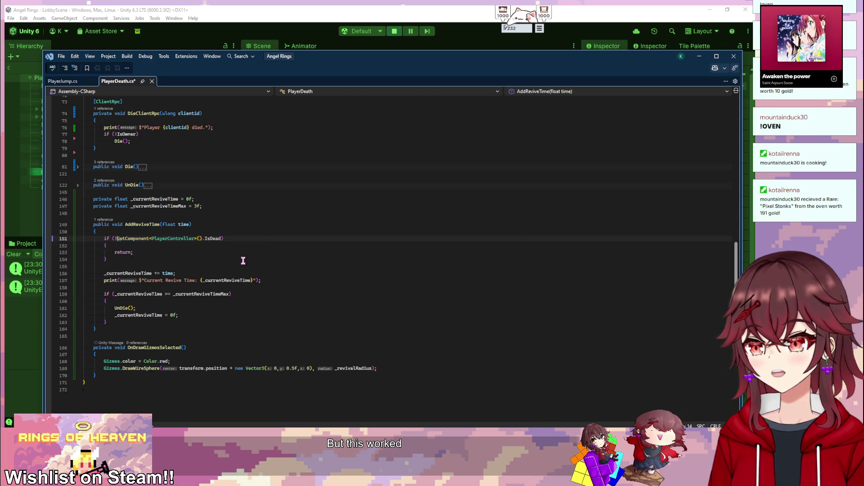
{"action": "left_click", "coordinate": [243, 261]}
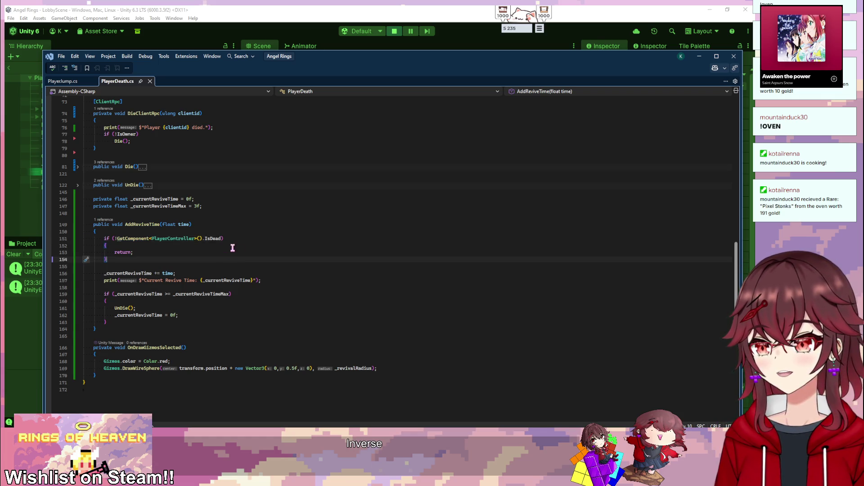
{"action": "scroll", "coordinate": [233, 248], "scroll_direction": "up", "scroll_amount": 12}
{"action": "left_click", "coordinate": [236, 255]}
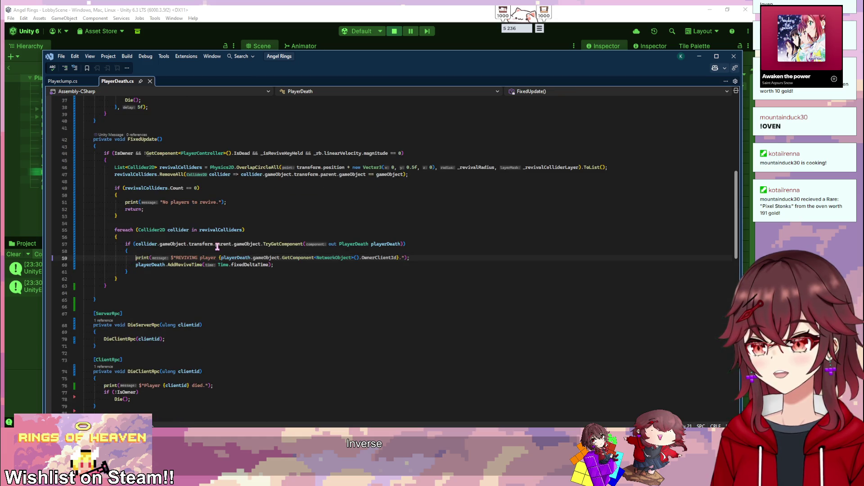
{"action": "type", "text": "//"}
{"action": "key", "text": "ctrl+s"}
- Stop the running play test in Unity and check the script before returning to Unity
{"action": "scroll", "coordinate": [353, 241], "scroll_direction": "down", "scroll_amount": 9}
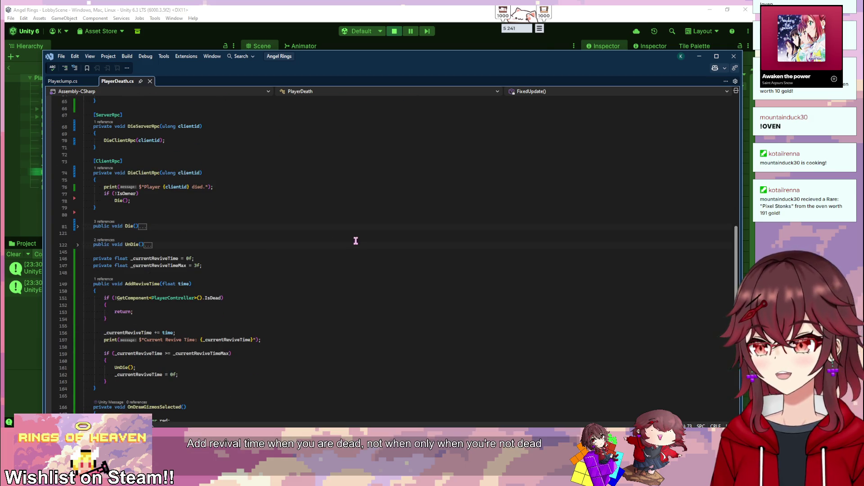
{"action": "left_click", "coordinate": [356, 26]}
{"action": "left_click", "coordinate": [393, 31]}
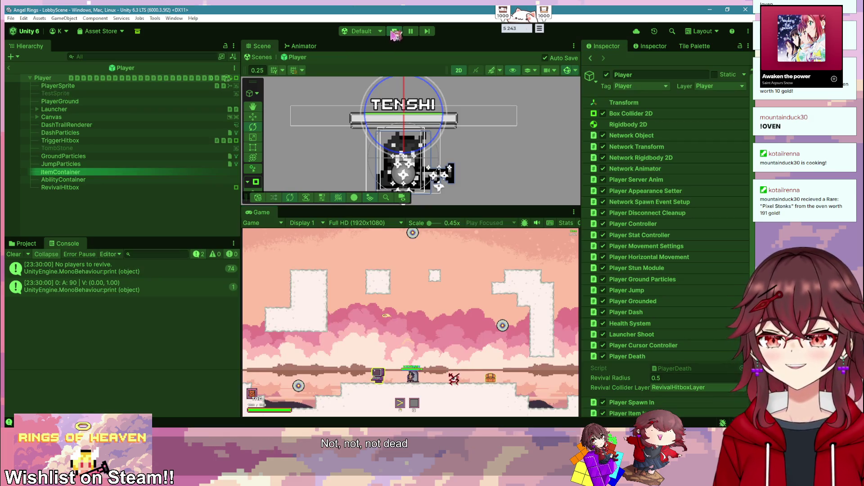
{"action": "key", "text": "alt+Tab"}
{"action": "scroll", "coordinate": [233, 204], "scroll_direction": "down", "scroll_amount": 5}
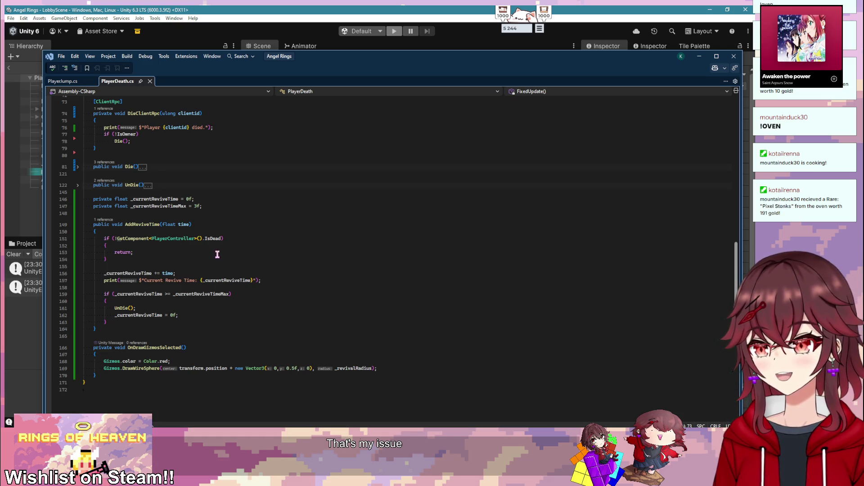
{"action": "key", "text": "alt+Tab"}
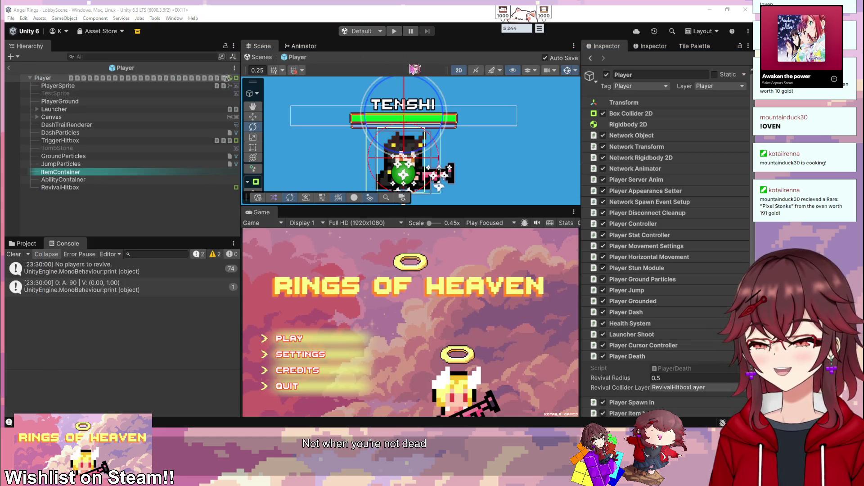
- Start a play test, create a co-op game as host, and clear the Console
{"action": "left_click", "coordinate": [394, 31]}
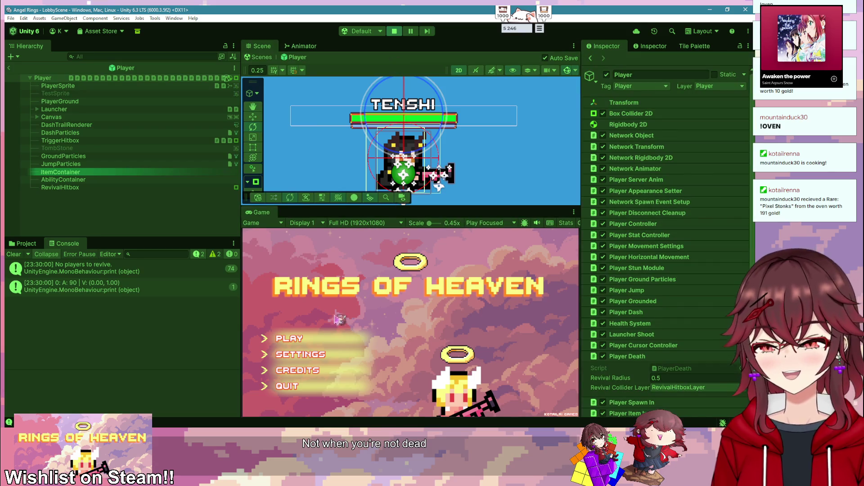
{"action": "left_click", "coordinate": [315, 339]}
{"action": "left_click", "coordinate": [317, 338]}
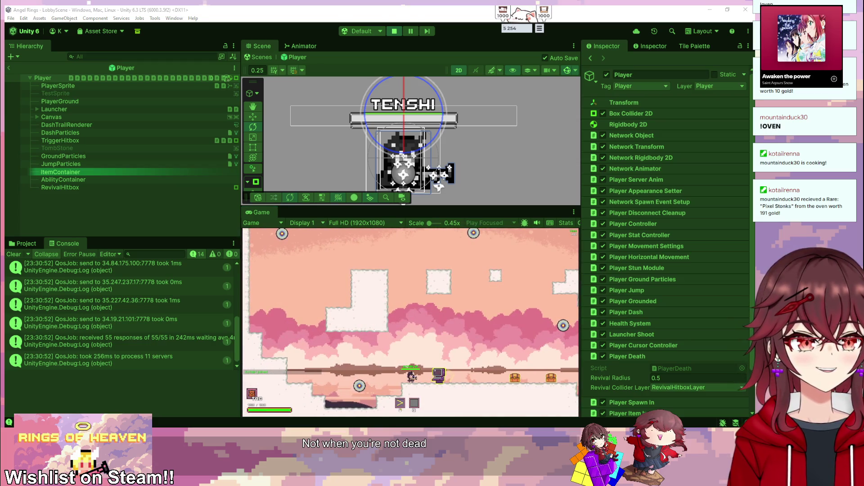
{"action": "left_click", "coordinate": [382, 300]}
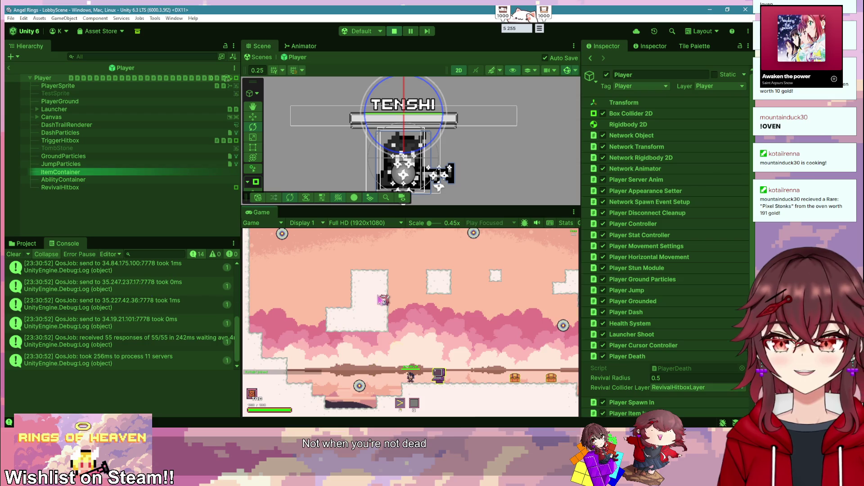
{"action": "left_click", "coordinate": [437, 335]}
{"action": "left_click", "coordinate": [13, 254]}
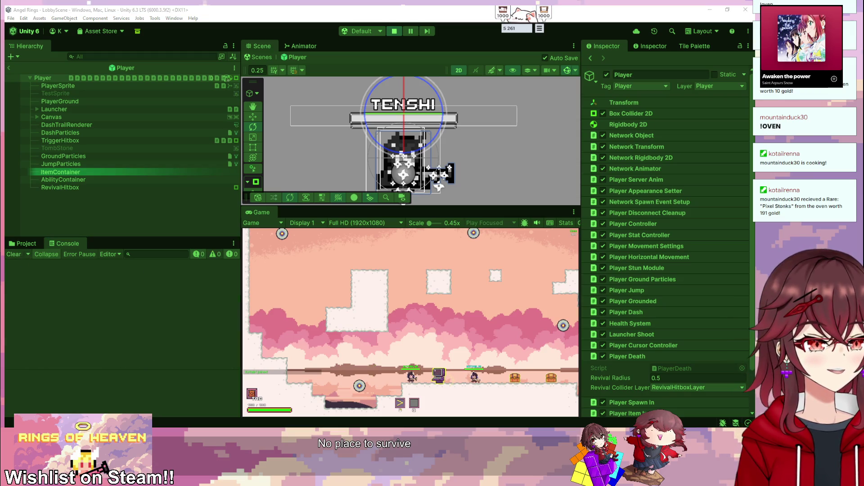
- Stand the living player on the tombstone to revive player 1, then stop Play mode
{"action": "left_click", "coordinate": [508, 349]}
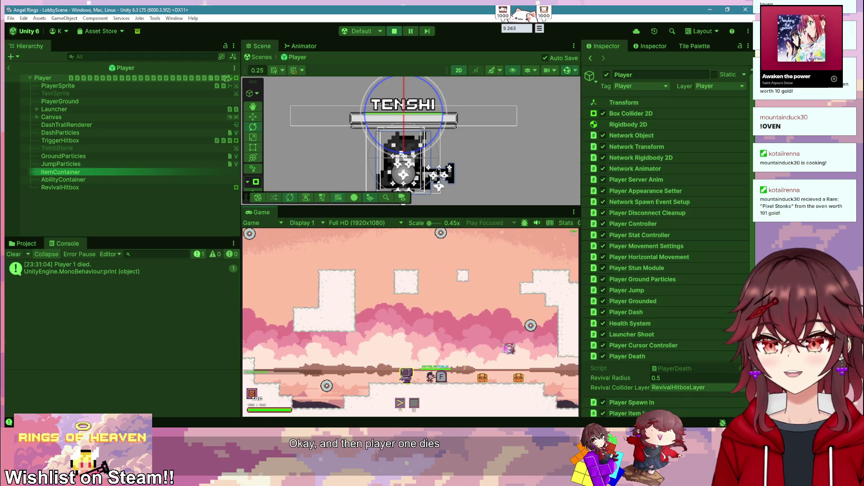
{"action": "key", "text": "d"}
{"action": "key", "text": "f"}
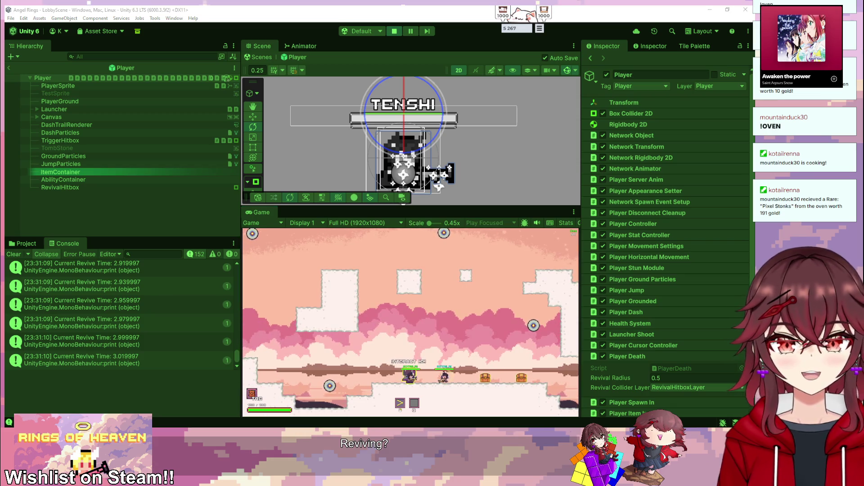
{"action": "left_click", "coordinate": [396, 301]}
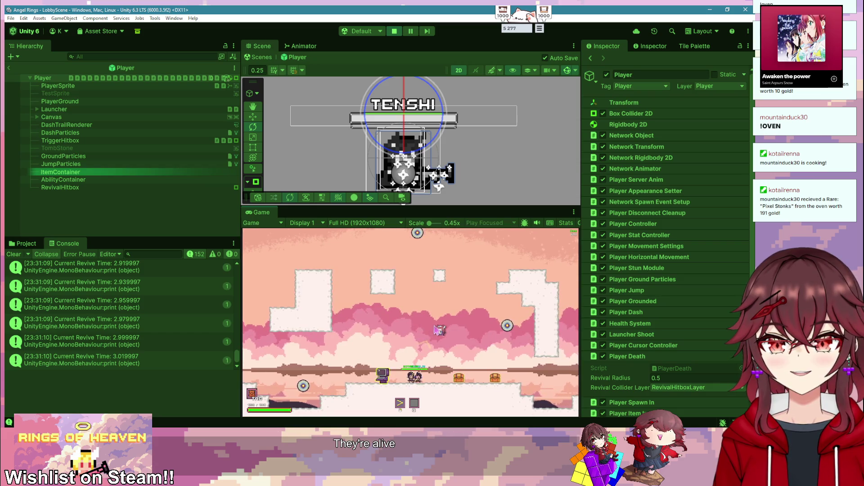
{"action": "key", "text": "a"}
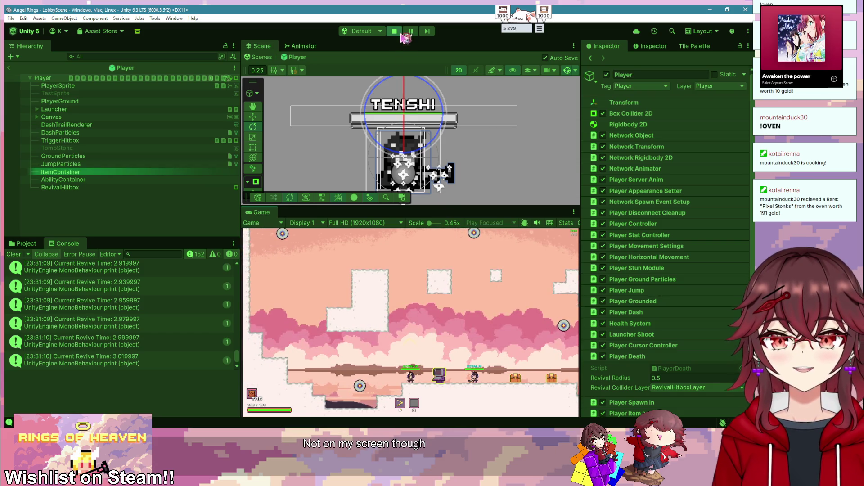
{"action": "left_click", "coordinate": [398, 32]}
{"action": "key", "text": "alt+Tab"}
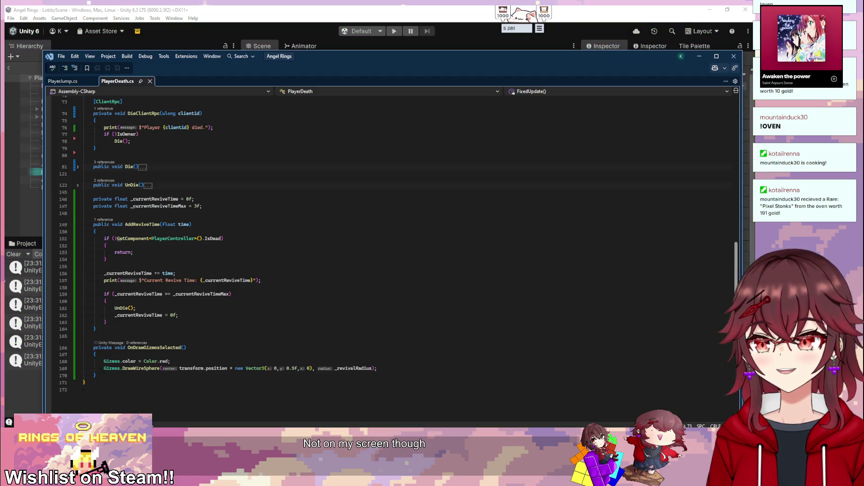
- Duplicate the DieServerRpc and DieClientRpc methods below the originals
{"action": "scroll", "coordinate": [284, 204], "scroll_direction": "up", "scroll_amount": 1}
{"action": "double_click", "coordinate": [145, 204]}
{"action": "left_click", "coordinate": [245, 196]}
{"action": "scroll", "coordinate": [245, 195], "scroll_direction": "up", "scroll_amount": 4}
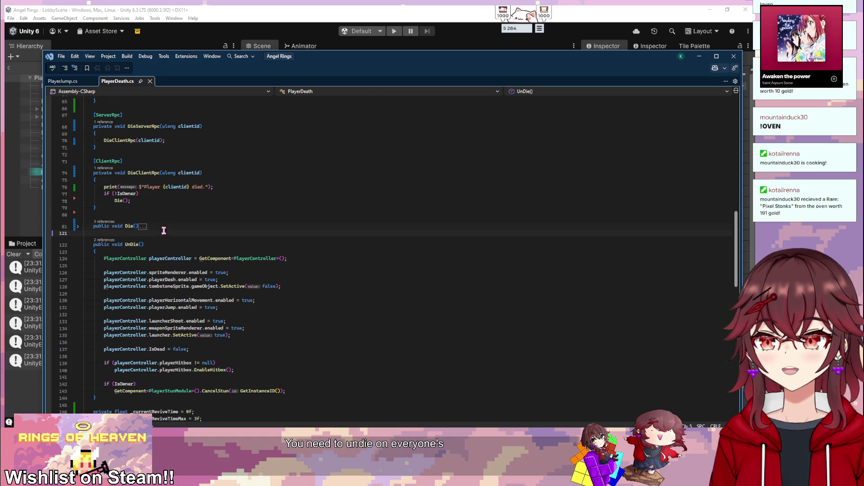
{"action": "left_click", "coordinate": [215, 248]}
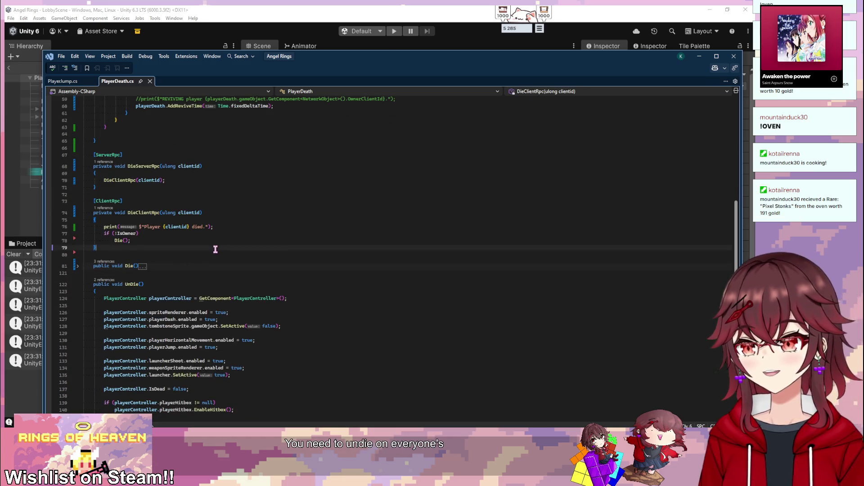
{"action": "left_click_drag", "start_coordinate": [96, 247], "coordinate": [94, 170]}
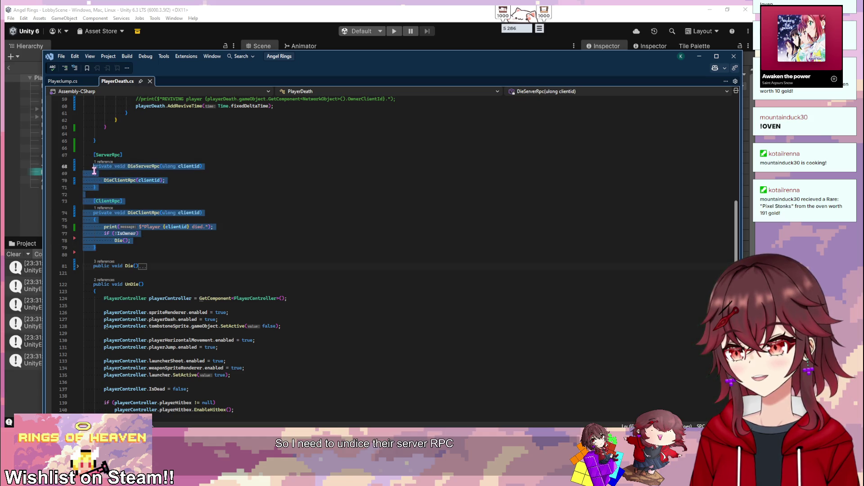
{"action": "scroll", "coordinate": [281, 223], "scroll_direction": "down", "scroll_amount": 4}
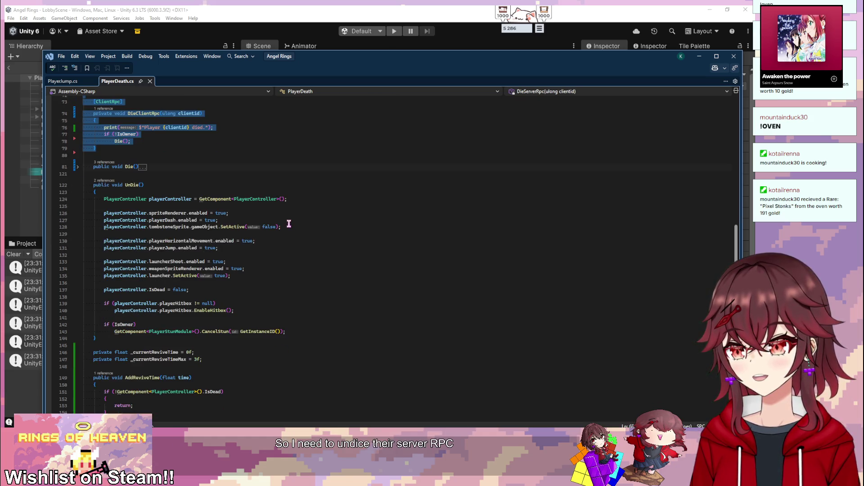
{"action": "key", "text": "ctrl+c"}
{"action": "key", "text": "ctrl+v"}
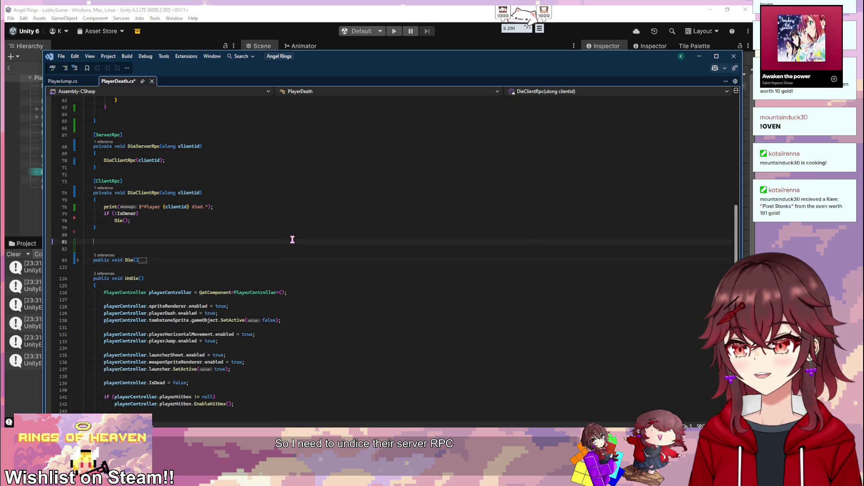
- Add a [ServerRpc attribute line and rename the copied server method to UndieServerRpc
{"action": "left_click", "coordinate": [165, 243]}
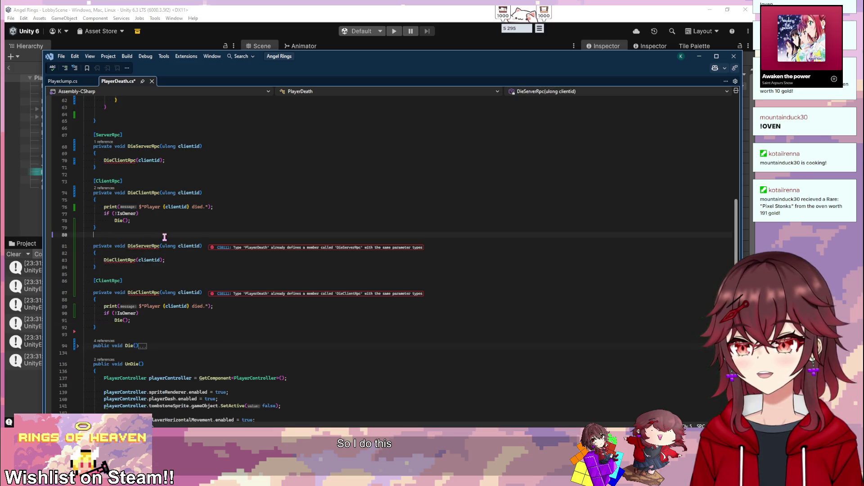
{"action": "key", "text": "Return"}
{"action": "type", "text": "[ServerRpc"}
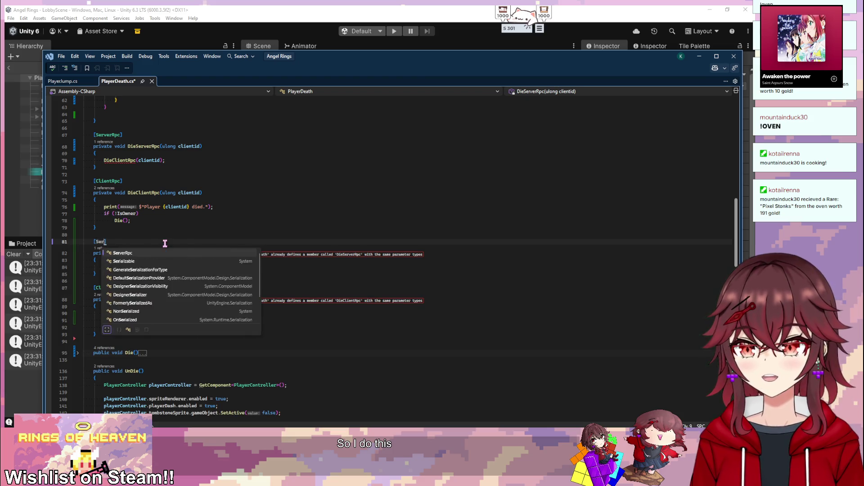
{"action": "left_click", "coordinate": [141, 253]}
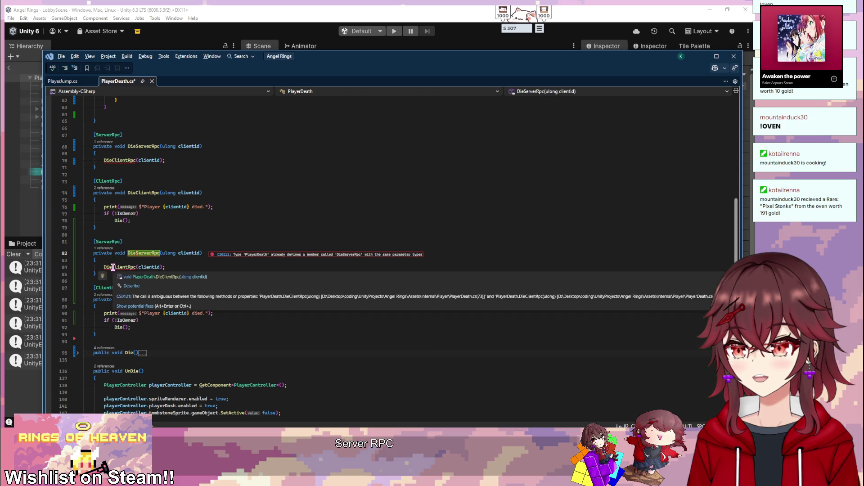
{"action": "type", "text": "Undie"}
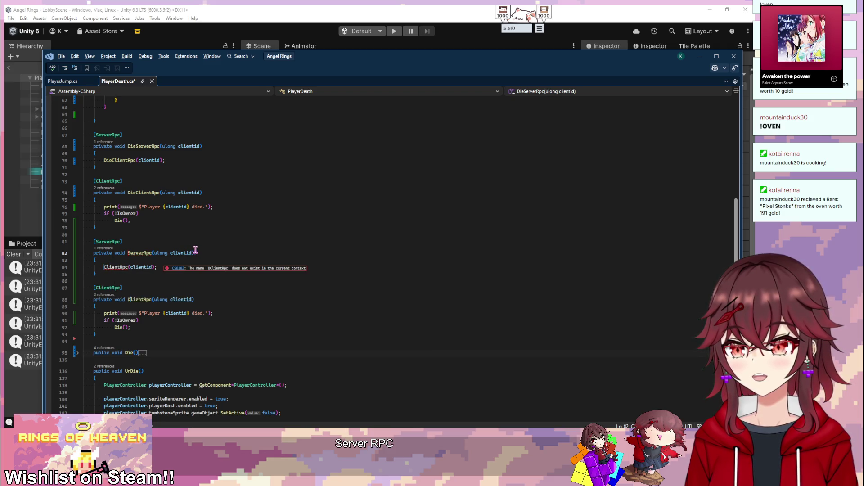
- In the copied client RPC, change 'died' to 'revived', rename it UndieClientRpc, and call UnDie
{"action": "left_click", "coordinate": [158, 327]}
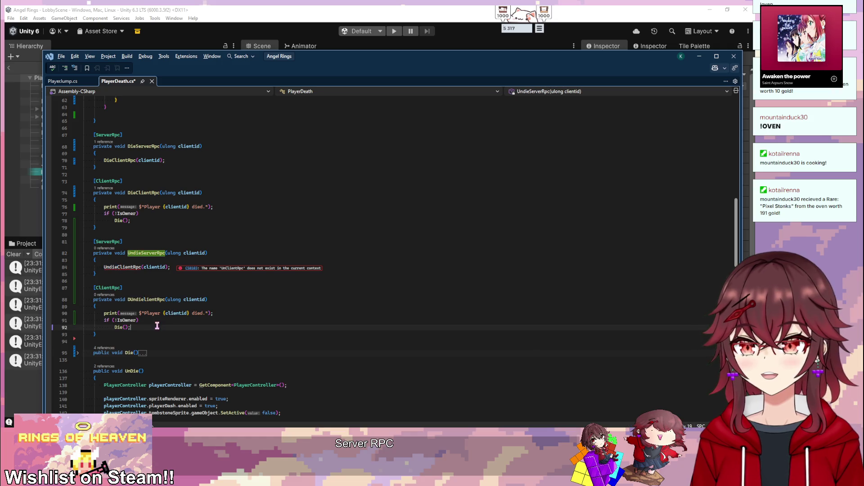
{"action": "left_click", "coordinate": [192, 313]}
{"action": "key", "text": "ctrl+Delete"}
{"action": "type", "text": "revived"}
{"action": "left_click", "coordinate": [144, 300]}
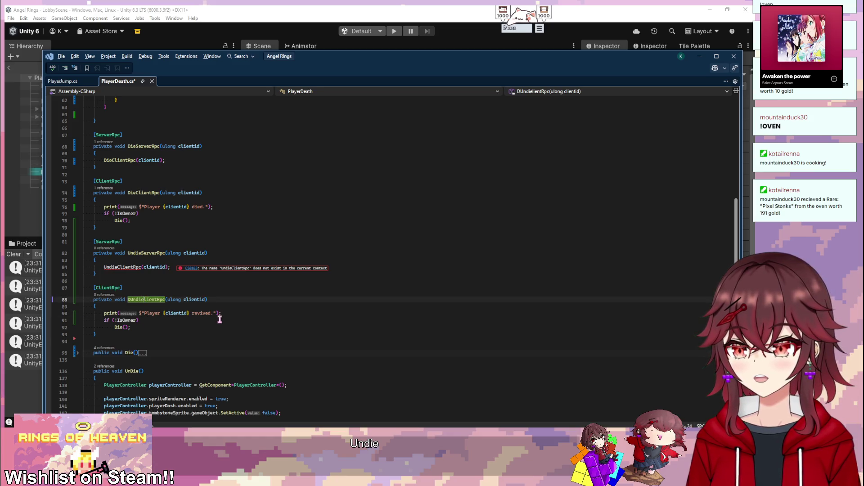
{"action": "type", "text": "C"}
{"action": "key", "text": "Down"}
{"action": "key", "text": "Down"}
{"action": "key", "text": "Down"}
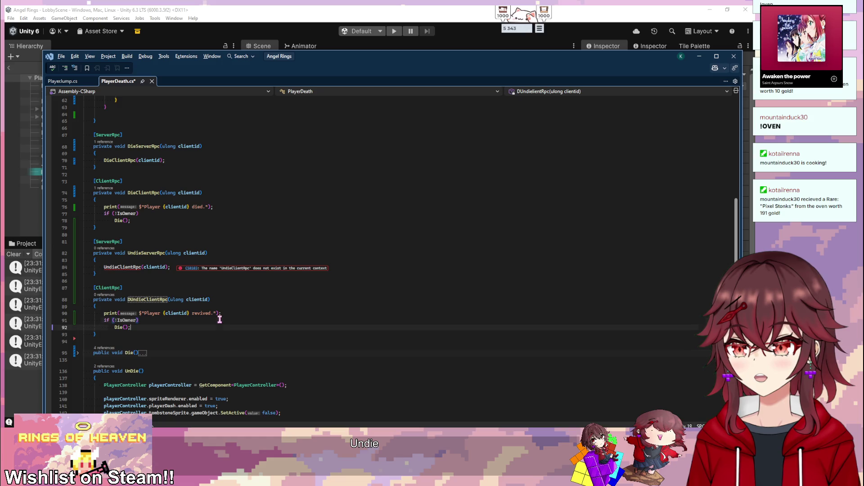
{"action": "type", "text": "Und"}
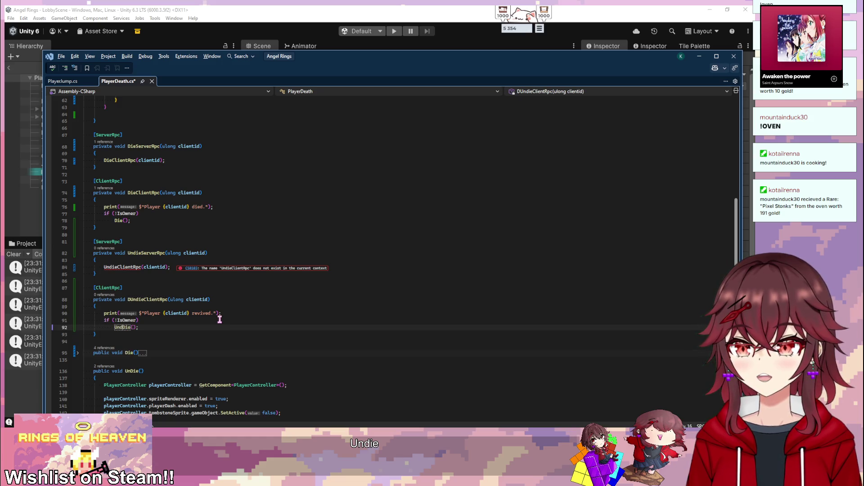
{"action": "left_click", "coordinate": [200, 290]}
{"action": "left_click", "coordinate": [123, 327]}
{"action": "key", "text": "BackSpace"}
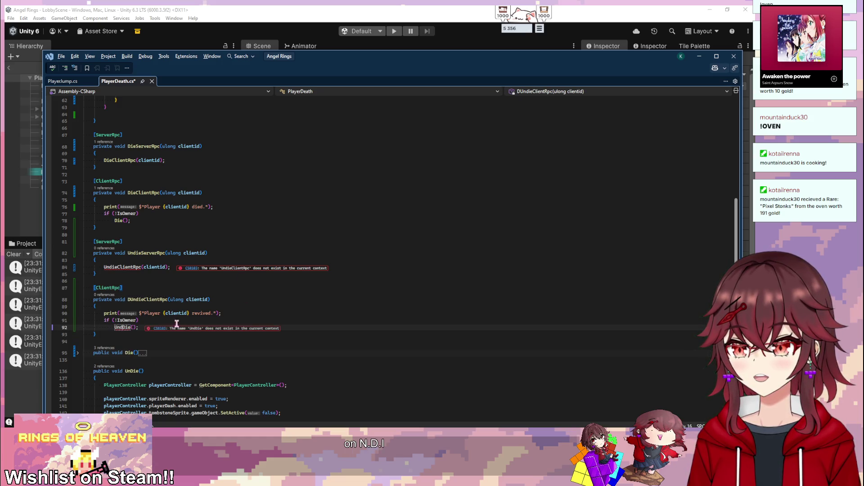
- Make UndieServerRpc call UndieClientRpc, fix the stray characters, and save PlayerDeath.cs
{"action": "left_click", "coordinate": [117, 267]}
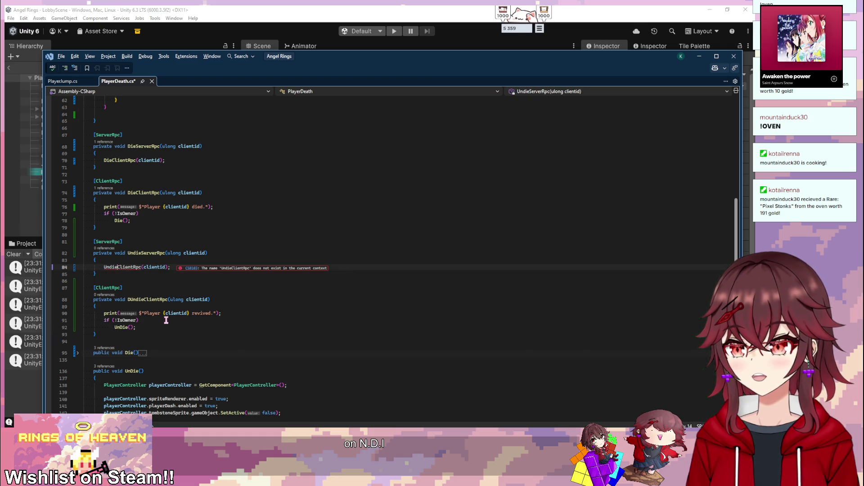
{"action": "double_click", "coordinate": [149, 299]}
{"action": "key", "text": "ctrl+c"}
{"action": "double_click", "coordinate": [124, 267]}
{"action": "key", "text": "ctrl+v"}
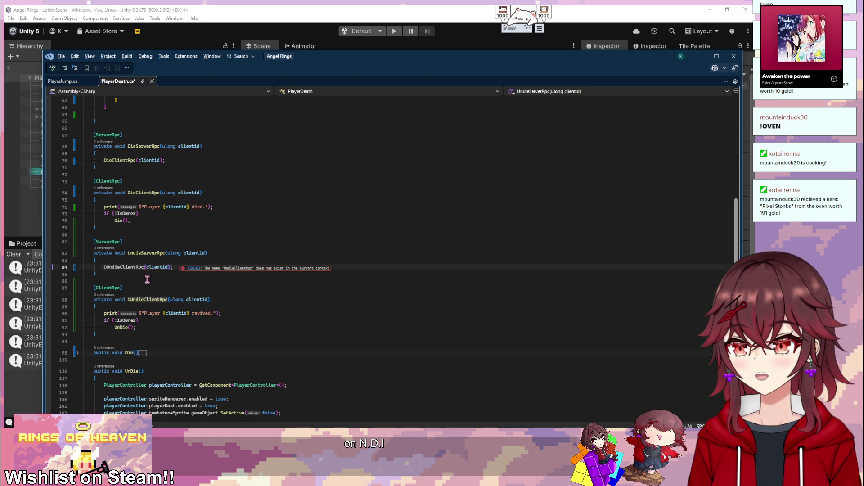
{"action": "left_click", "coordinate": [107, 267]}
{"action": "key", "text": "BackSpace"}
{"action": "left_click", "coordinate": [131, 299]}
{"action": "type", "text": "\\"}
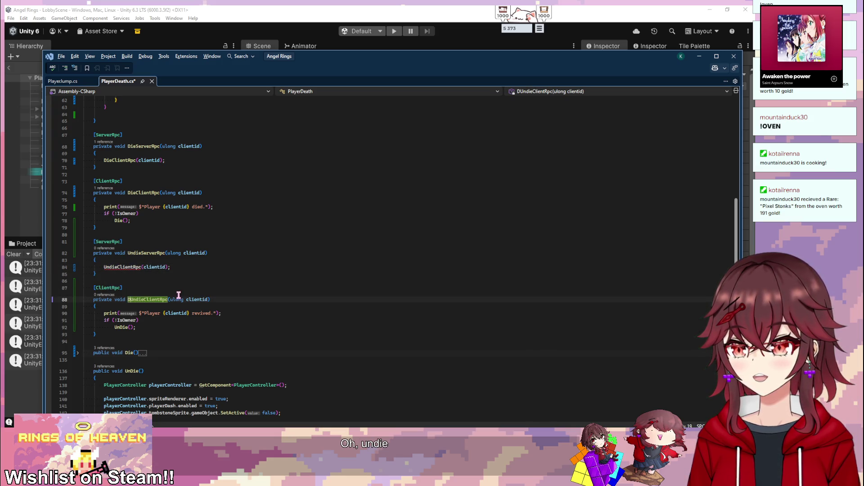
{"action": "key", "text": "BackSpace"}
{"action": "key", "text": "BackSpace"}
{"action": "left_click", "coordinate": [251, 253]}
{"action": "key", "text": "ctrl+s"}
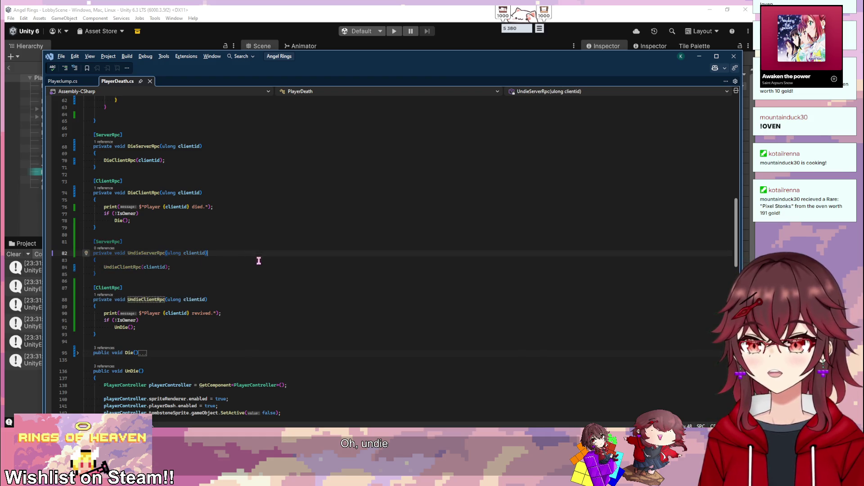
{"action": "scroll", "coordinate": [272, 276], "scroll_direction": "down", "scroll_amount": 20}
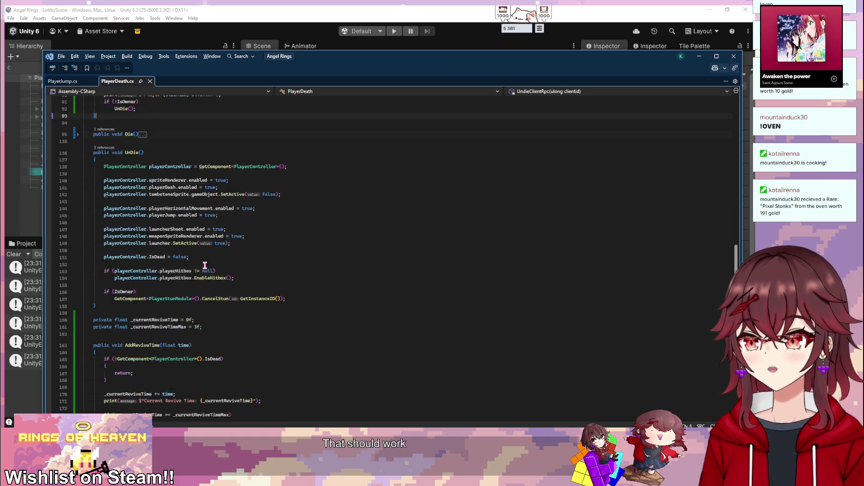
{"action": "scroll", "coordinate": [207, 263], "scroll_direction": "up", "scroll_amount": 5}
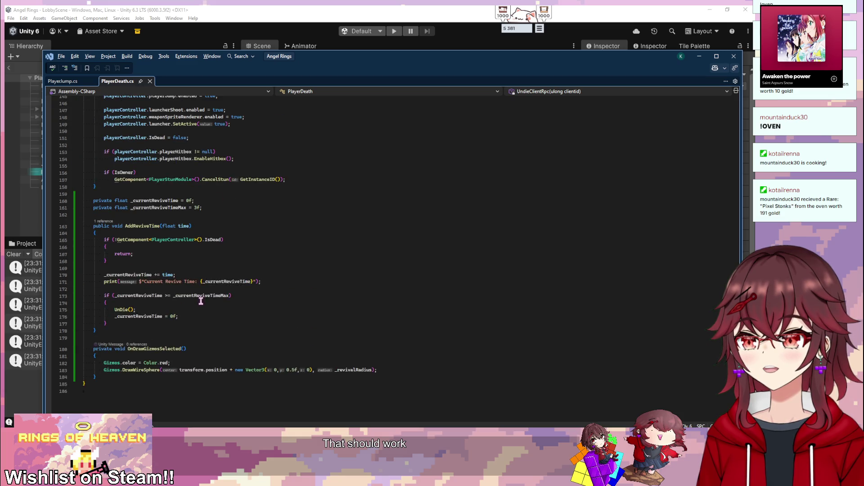
{"action": "scroll", "coordinate": [201, 301], "scroll_direction": "up", "scroll_amount": 5}
{"action": "scroll", "coordinate": [174, 308], "scroll_direction": "up", "scroll_amount": 9}
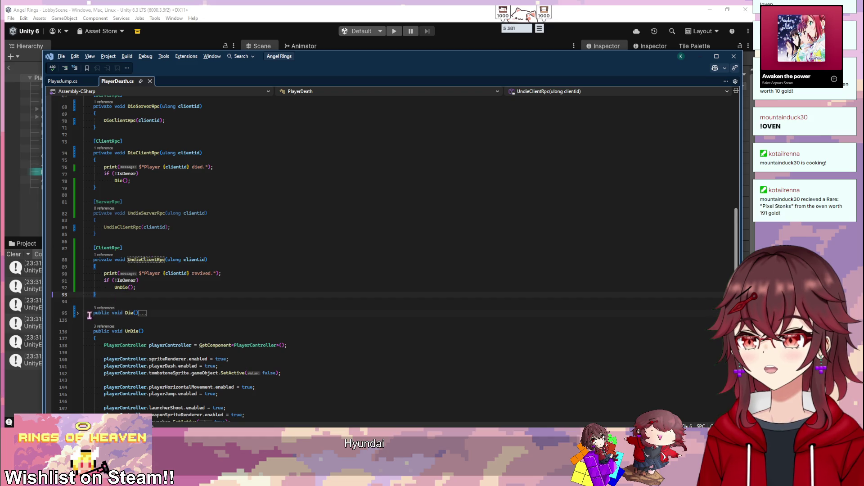
{"action": "scroll", "coordinate": [92, 312], "scroll_direction": "down", "scroll_amount": 2}
{"action": "left_click", "coordinate": [78, 273]}
{"action": "scroll", "coordinate": [174, 248], "scroll_direction": "down", "scroll_amount": 5}
{"action": "scroll", "coordinate": [175, 248], "scroll_direction": "down", "scroll_amount": 5}
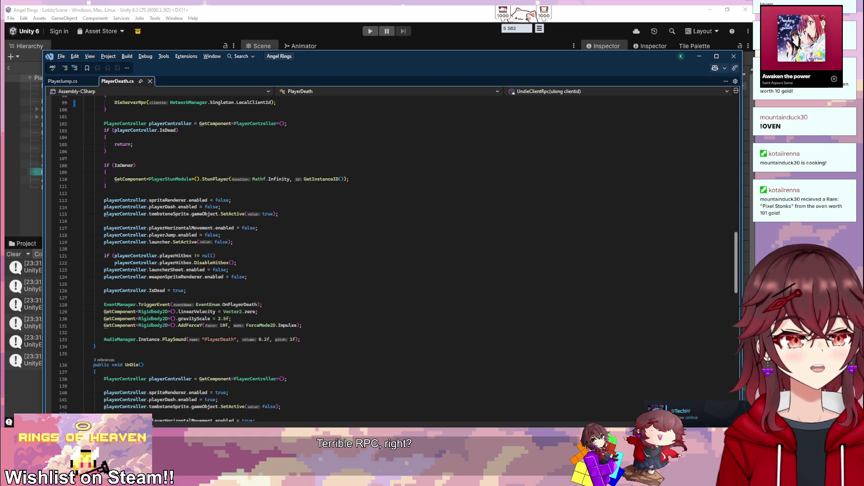
{"action": "scroll", "coordinate": [218, 257], "scroll_direction": "down", "scroll_amount": 2}
{"action": "scroll", "coordinate": [183, 260], "scroll_direction": "up", "scroll_amount": 2}
{"action": "scroll", "coordinate": [183, 260], "scroll_direction": "up", "scroll_amount": 1}
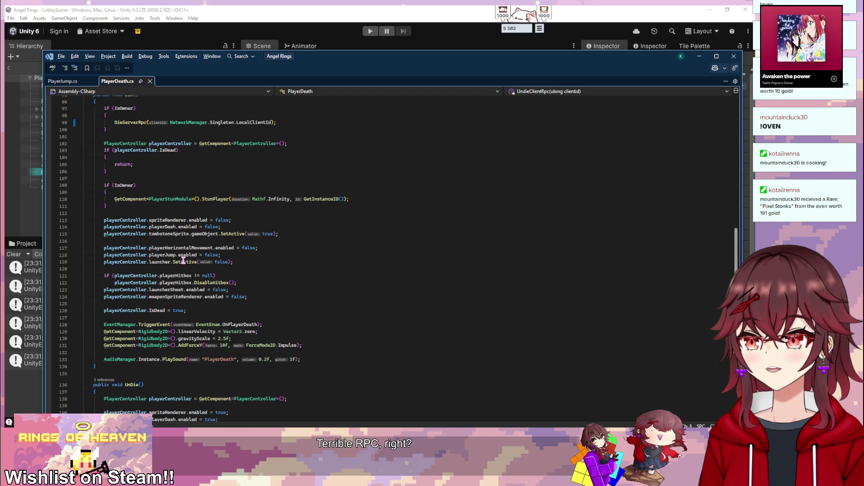
{"action": "scroll", "coordinate": [183, 260], "scroll_direction": "down", "scroll_amount": 2}
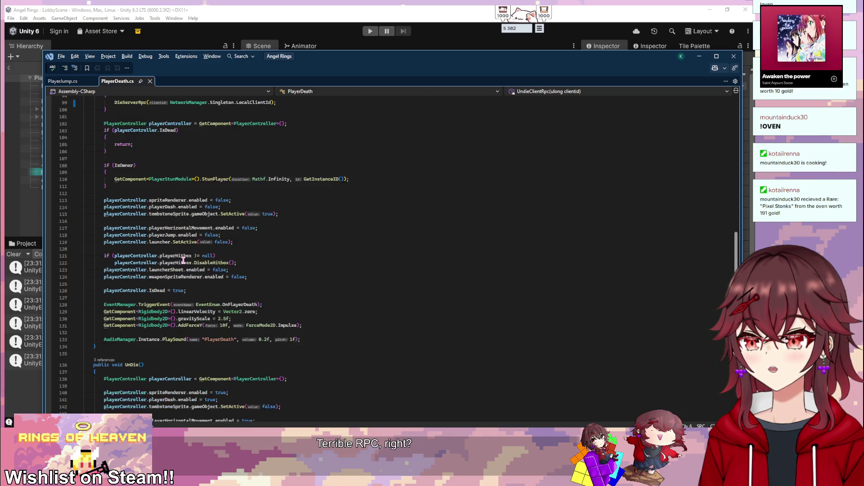
{"action": "scroll", "coordinate": [183, 260], "scroll_direction": "up", "scroll_amount": 3}
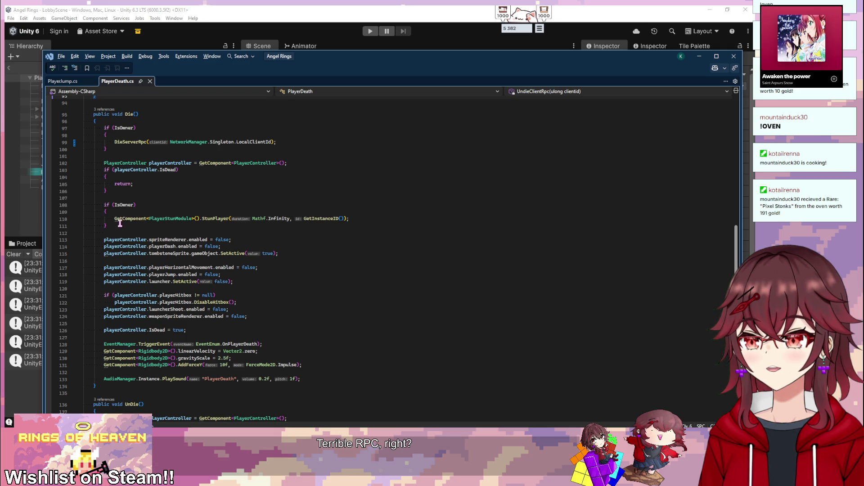
{"action": "mouse_move", "coordinate": [115, 225]}
{"action": "left_mouse_down"}
{"action": "mouse_move", "coordinate": [85, 165]}
{"action": "mouse_move", "coordinate": [88, 131]}
{"action": "mouse_move", "coordinate": [84, 163]}
{"action": "left_mouse_up"}
- Paste the owner/dead-check block into UnDie() and rename its call to UndieServerRpc
{"action": "scroll", "coordinate": [183, 183], "scroll_direction": "down", "scroll_amount": 3}
{"action": "scroll", "coordinate": [227, 228], "scroll_direction": "up", "scroll_amount": 3}
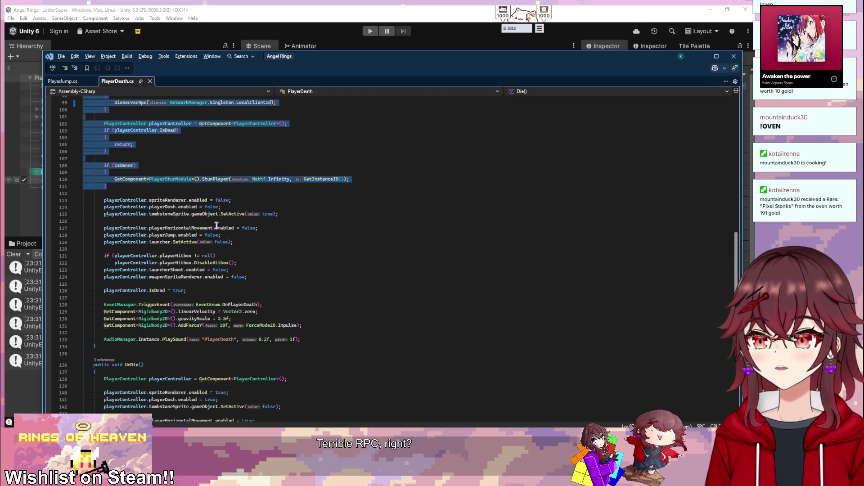
{"action": "scroll", "coordinate": [234, 227], "scroll_direction": "down", "scroll_amount": 8}
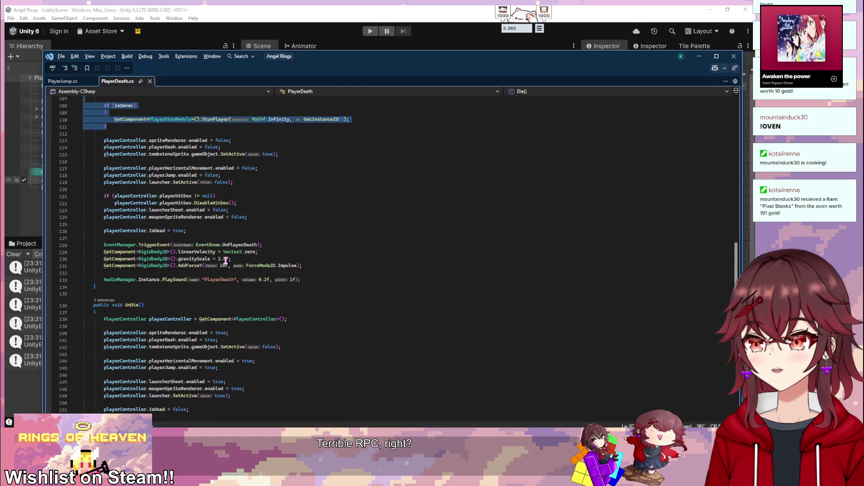
{"action": "left_click", "coordinate": [175, 253]}
{"action": "key", "text": "ctrl+v"}
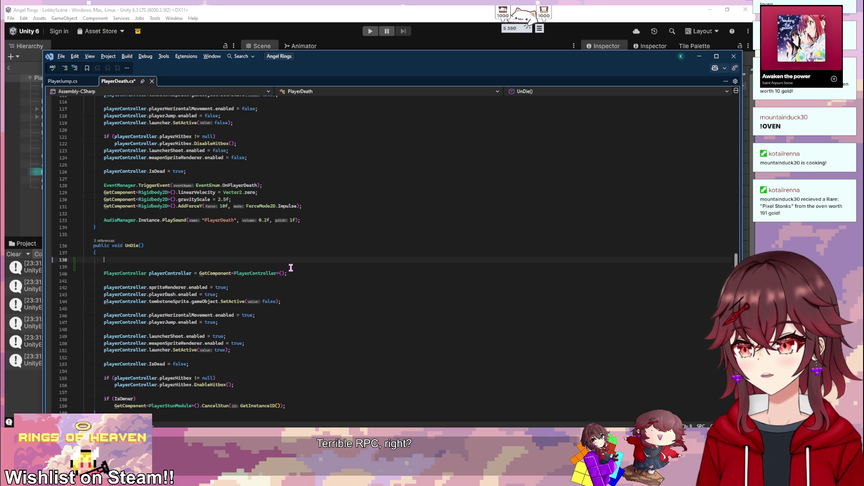
{"action": "scroll", "coordinate": [161, 263], "scroll_direction": "down", "scroll_amount": 3}
{"action": "left_click", "coordinate": [115, 213]}
{"action": "type", "text": "Un"}
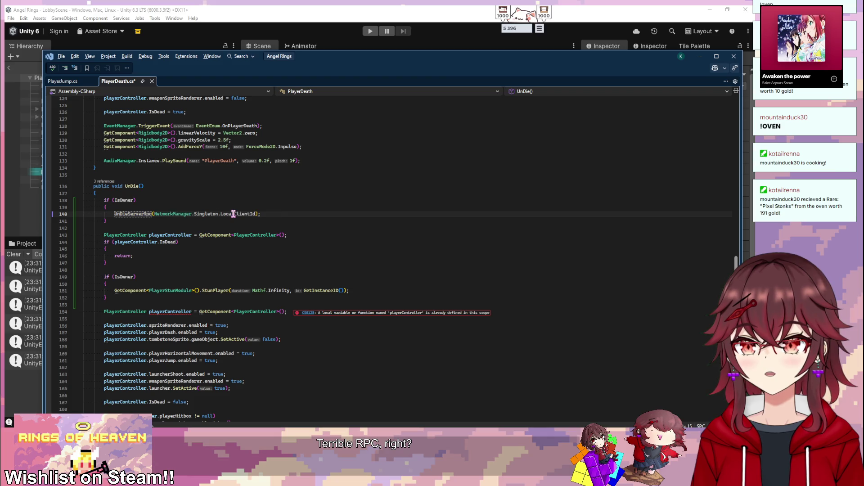
{"action": "key", "text": "Delete"}
{"action": "type", "text": "d"}
- Add '!' to the IsDead check so UnDie returns early unless the player is dead
{"action": "left_click", "coordinate": [250, 228]}
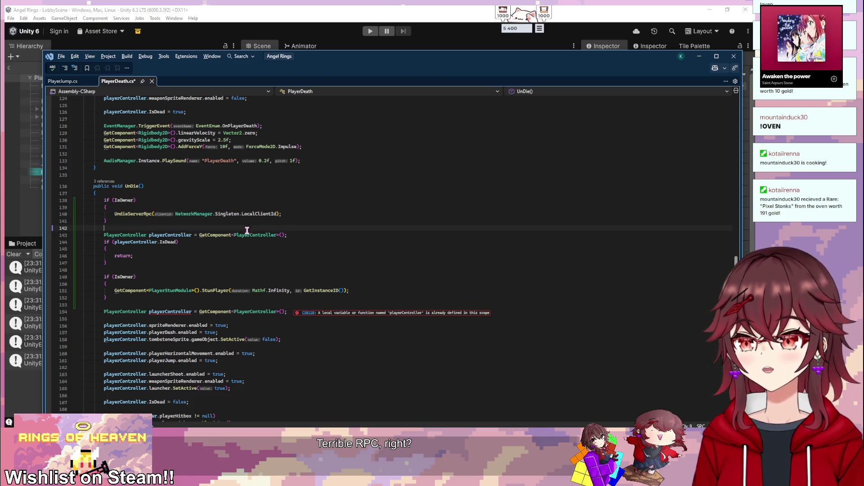
{"action": "left_click", "coordinate": [219, 253]}
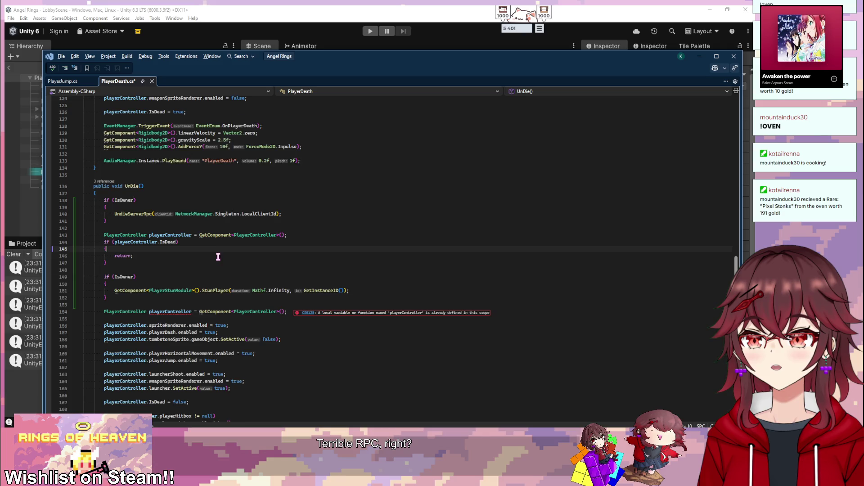
{"action": "scroll", "coordinate": [217, 257], "scroll_direction": "up", "scroll_amount": 10}
{"action": "scroll", "coordinate": [219, 266], "scroll_direction": "up", "scroll_amount": 2}
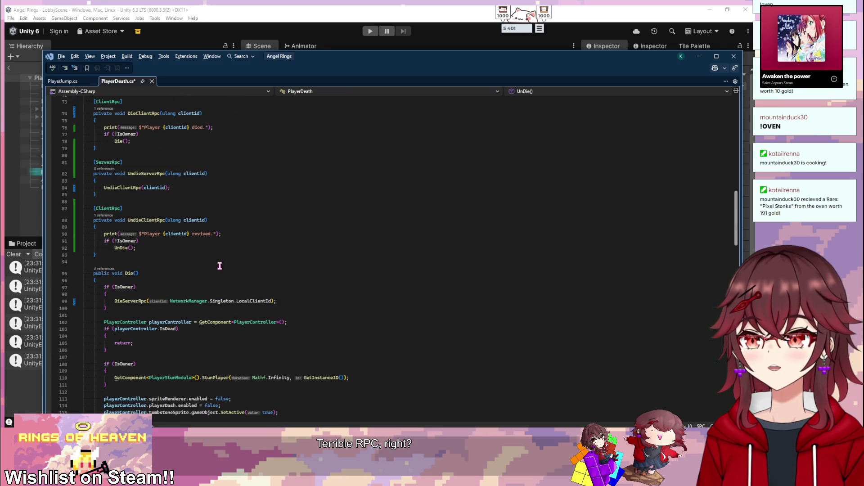
{"action": "scroll", "coordinate": [219, 266], "scroll_direction": "up", "scroll_amount": 1}
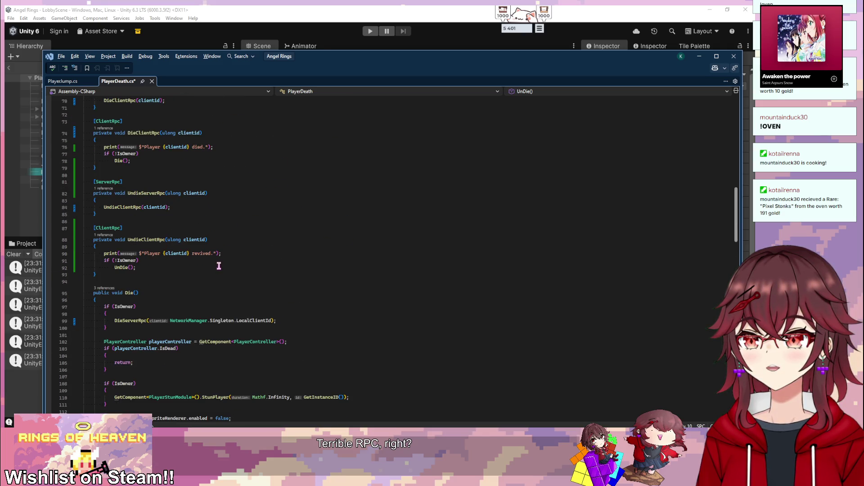
{"action": "scroll", "coordinate": [219, 266], "scroll_direction": "down", "scroll_amount": 13}
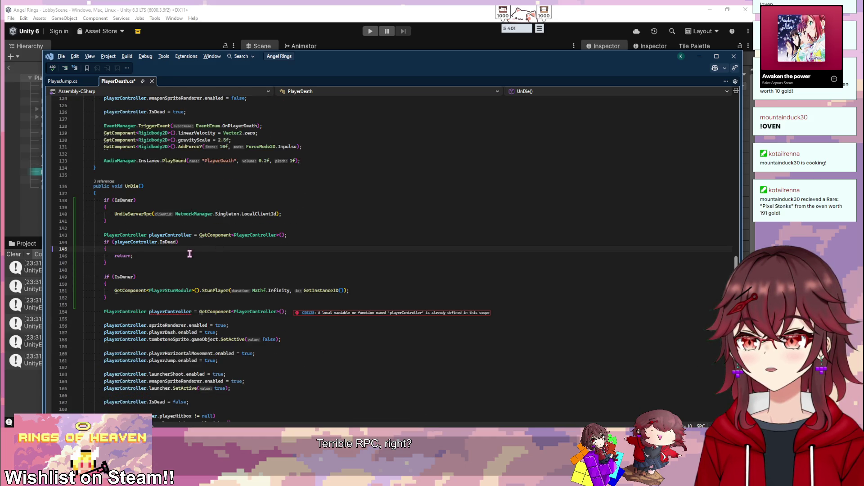
{"action": "left_click", "coordinate": [114, 242]}
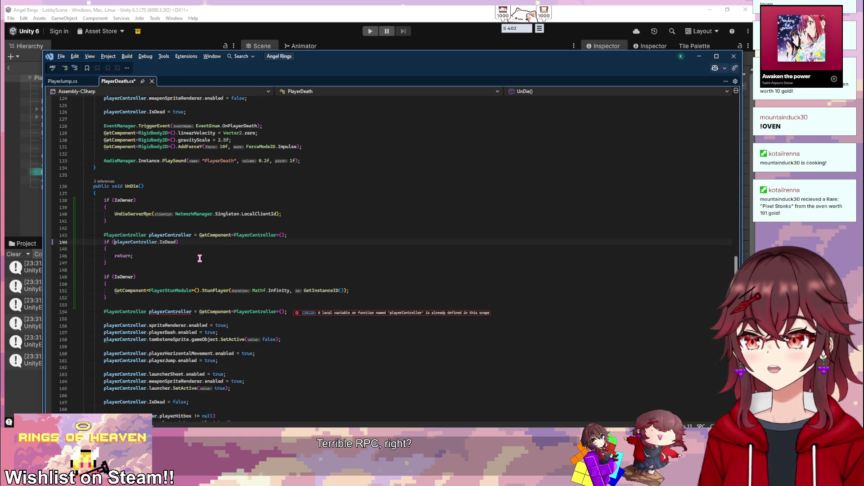
{"action": "type", "text": "!"}
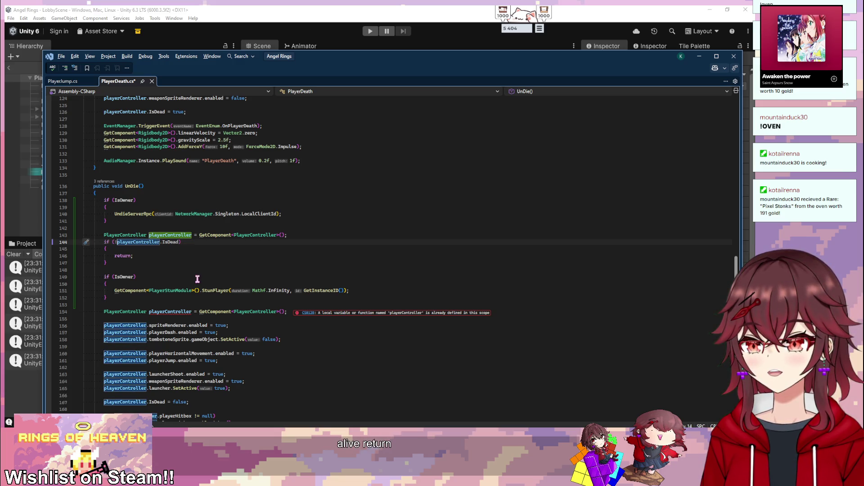
- Delete the leftover stun block and duplicate declaration lines, then return to Unity
{"action": "scroll", "coordinate": [197, 279], "scroll_direction": "down", "scroll_amount": 2}
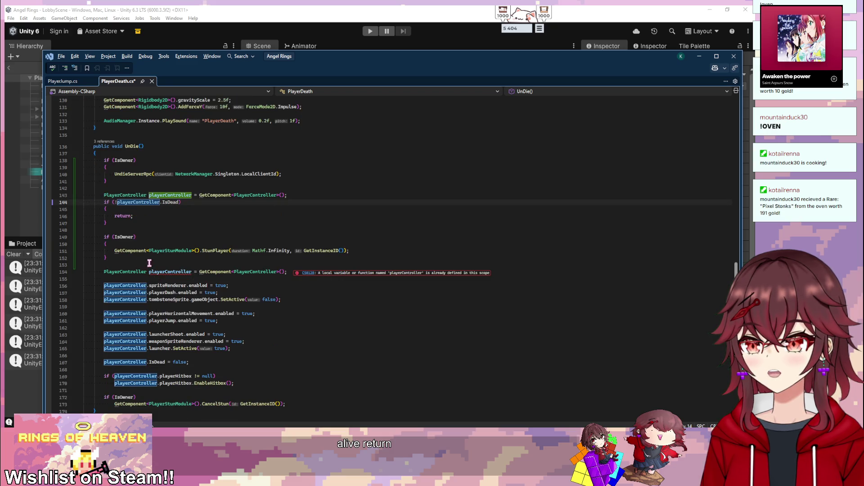
{"action": "left_click_drag", "start_coordinate": [292, 271], "coordinate": [289, 225]}
{"action": "key", "text": "BackSpace"}
{"action": "key", "text": "Up"}
{"action": "key", "text": "Up"}
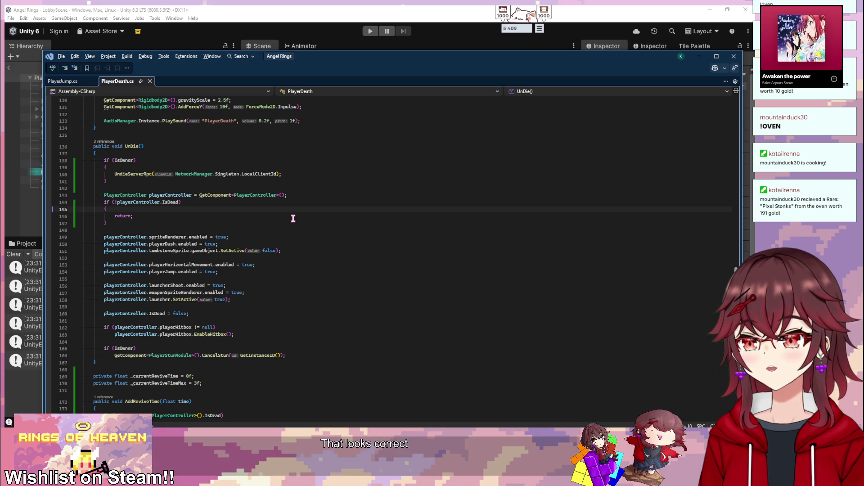
{"action": "scroll", "coordinate": [268, 236], "scroll_direction": "down", "scroll_amount": 10}
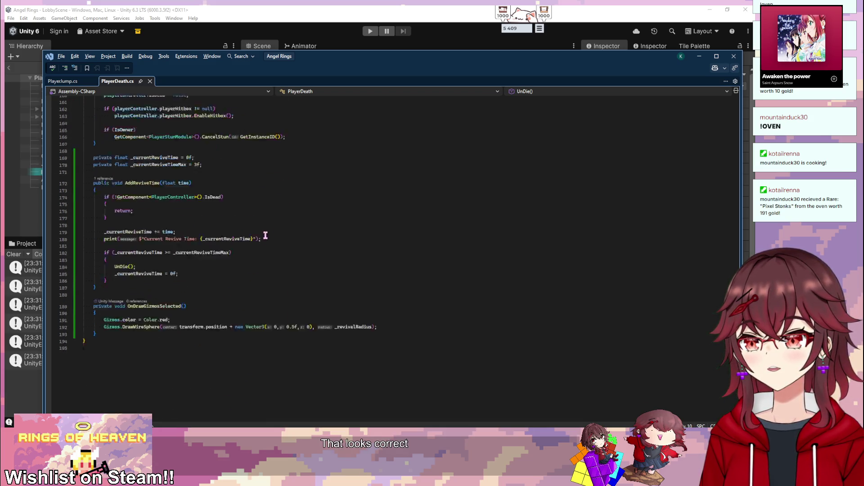
{"action": "scroll", "coordinate": [266, 231], "scroll_direction": "up", "scroll_amount": 6}
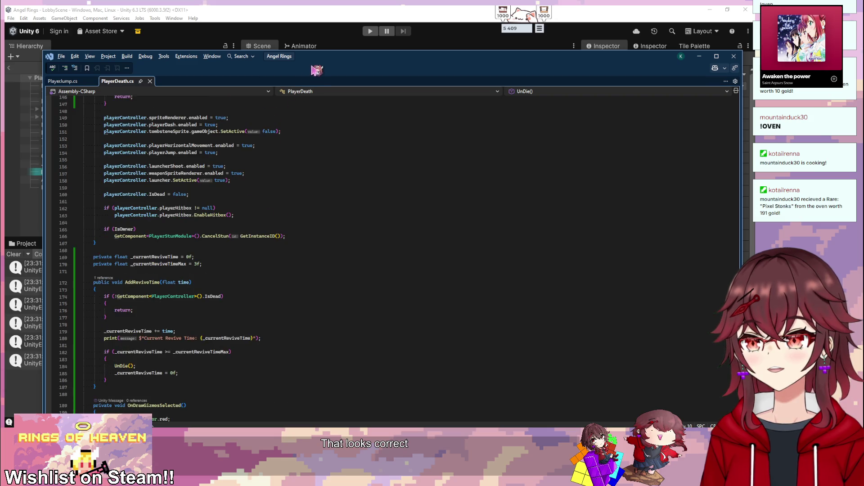
{"action": "left_click_drag", "start_coordinate": [322, 65], "coordinate": [335, 62]}
{"action": "key", "text": "alt+Tab"}
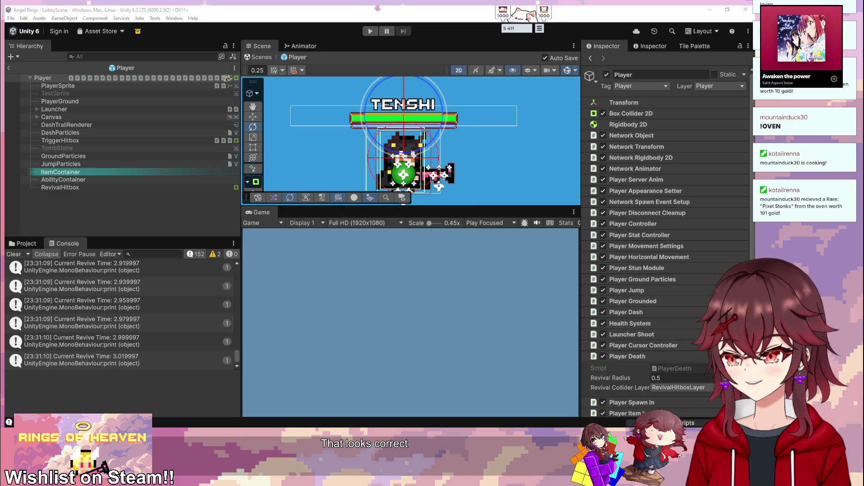
- Run a co-op test via PLAY > CREATE, revive the downed teammate at revive time ~3, then stop
{"action": "key", "text": "ctrl+p"}
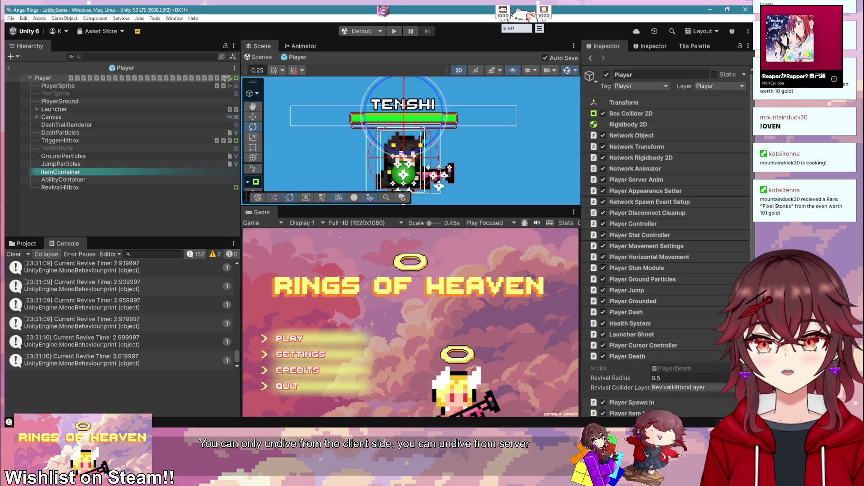
{"action": "left_click", "coordinate": [394, 31]}
{"action": "left_click", "coordinate": [293, 338]}
{"action": "left_click", "coordinate": [292, 339]}
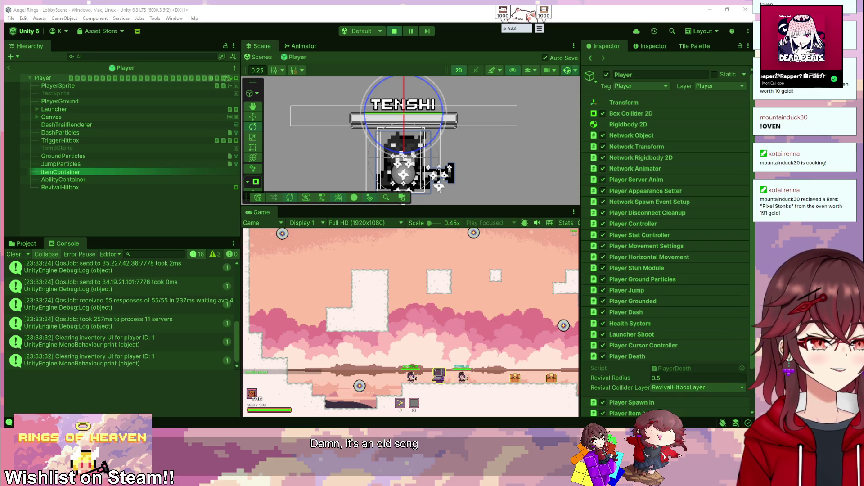
{"action": "left_click", "coordinate": [463, 313]}
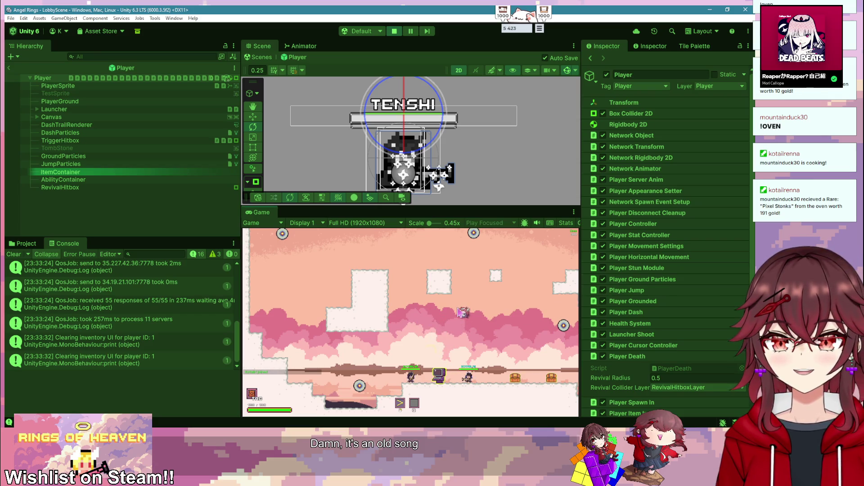
{"action": "key", "text": "d"}
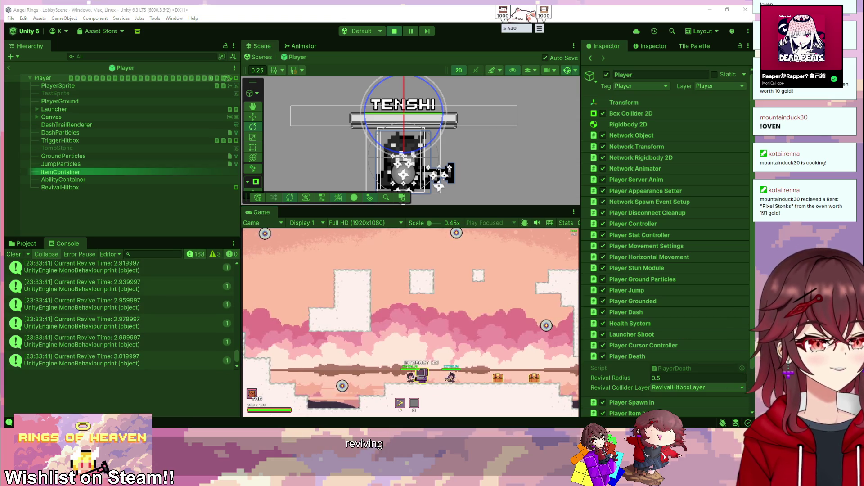
{"action": "left_click", "coordinate": [466, 333]}
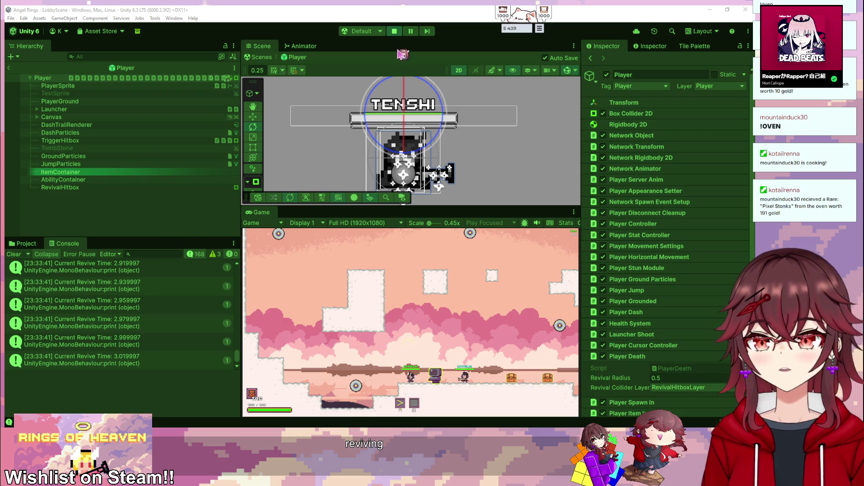
{"action": "left_click", "coordinate": [394, 31]}
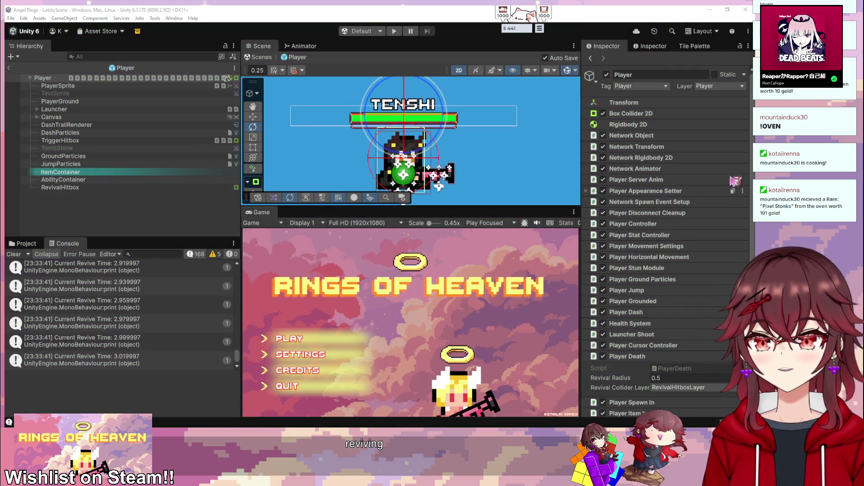
- Bring PlayerDeath.cs back over Unity and scroll through its RPC methods
{"action": "key", "text": "alt+Tab"}
{"action": "scroll", "coordinate": [324, 199], "scroll_direction": "down", "scroll_amount": 8}
{"action": "scroll", "coordinate": [282, 201], "scroll_direction": "up", "scroll_amount": 9}
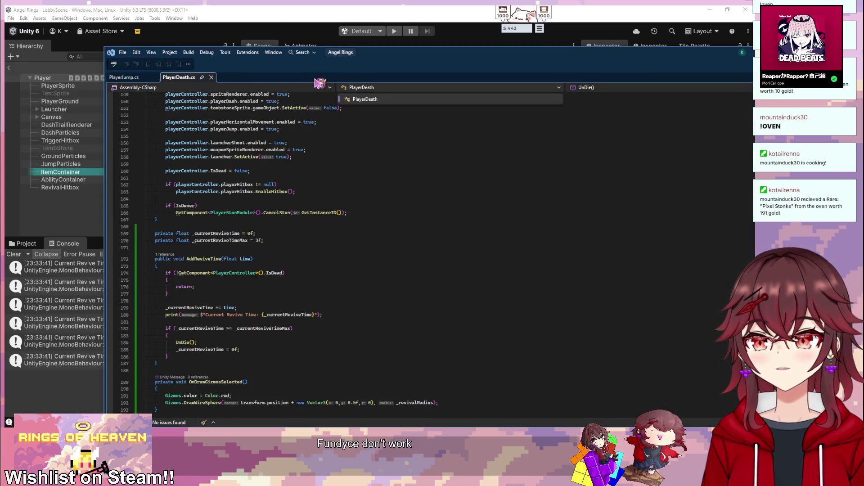
{"action": "left_click_drag", "start_coordinate": [280, 71], "coordinate": [228, 60]}
{"action": "scroll", "coordinate": [258, 227], "scroll_direction": "up", "scroll_amount": 20}
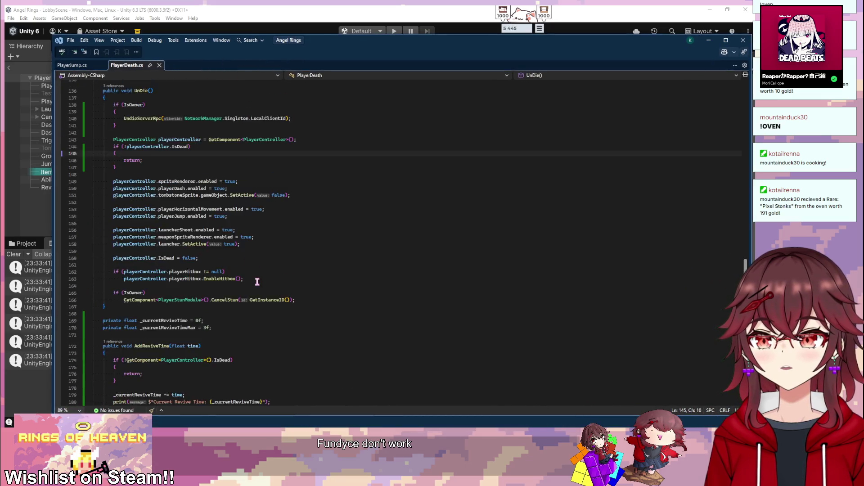
{"action": "scroll", "coordinate": [255, 282], "scroll_direction": "up", "scroll_amount": 3}
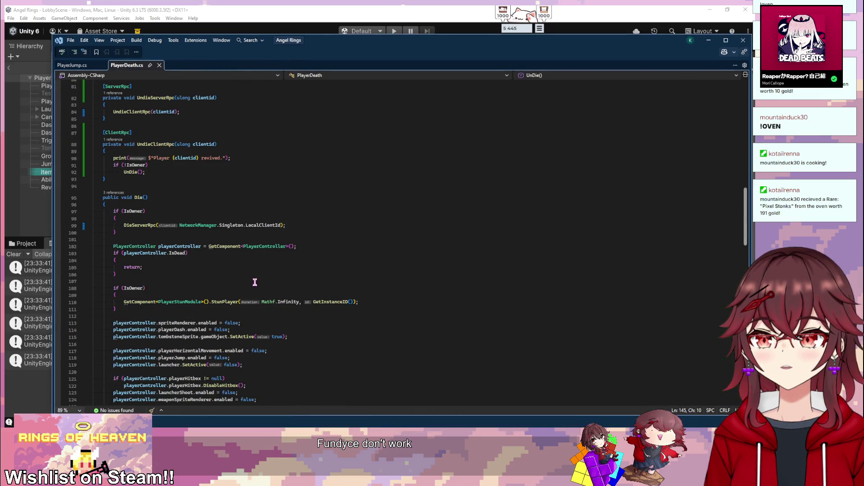
{"action": "scroll", "coordinate": [261, 312], "scroll_direction": "down", "scroll_amount": 12}
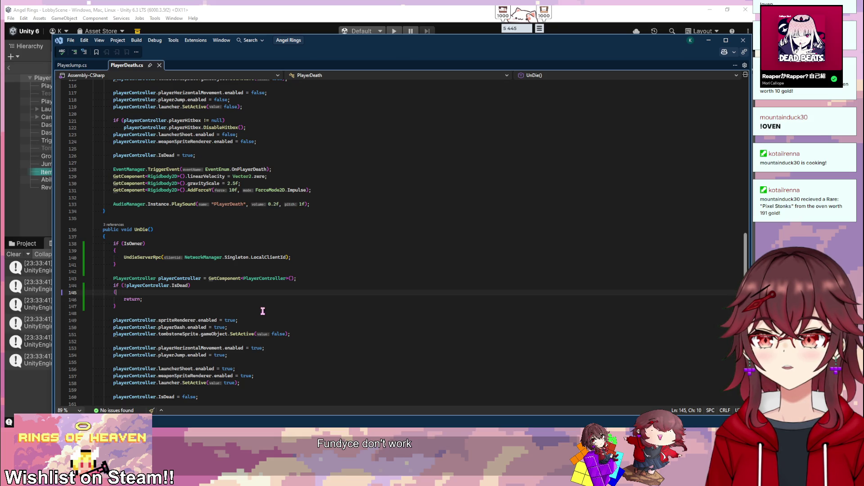
{"action": "scroll", "coordinate": [262, 311], "scroll_direction": "up", "scroll_amount": 11}
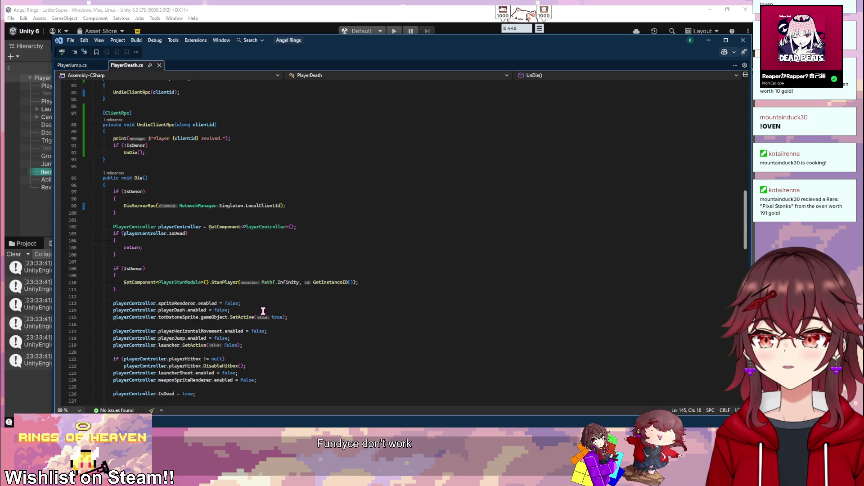
{"action": "scroll", "coordinate": [263, 310], "scroll_direction": "up", "scroll_amount": 5}
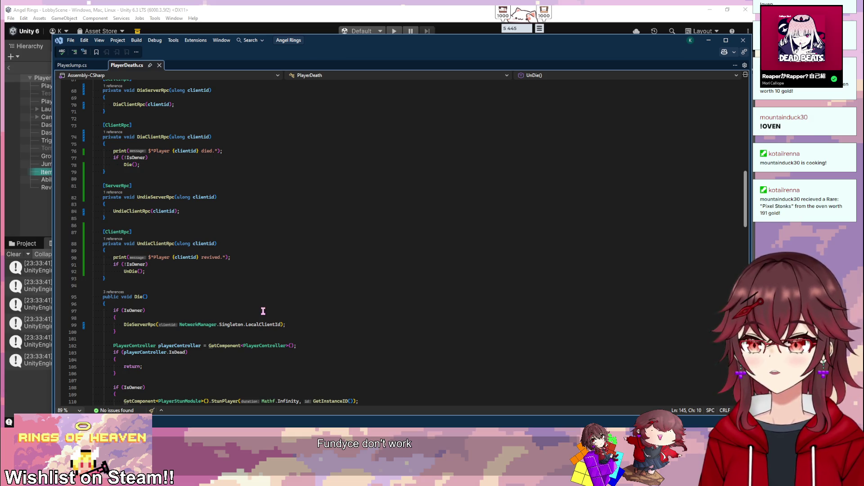
{"action": "scroll", "coordinate": [263, 311], "scroll_direction": "up", "scroll_amount": 3}
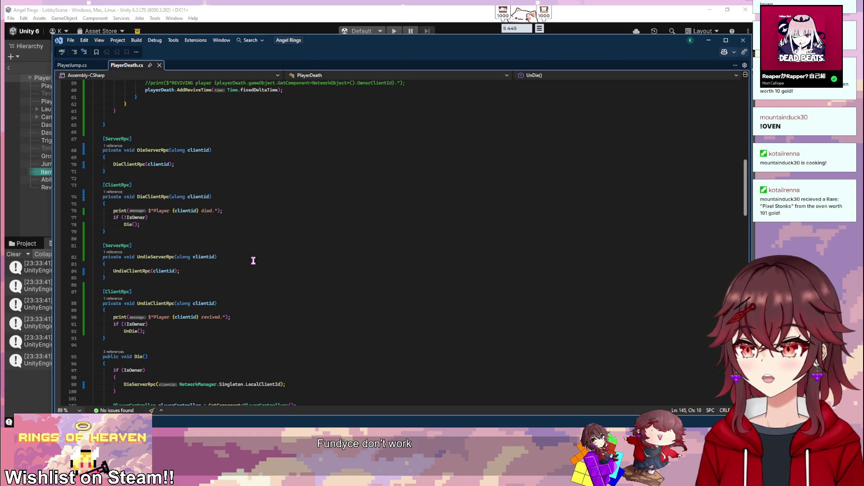
{"action": "scroll", "coordinate": [261, 277], "scroll_direction": "down", "scroll_amount": 20}
{"action": "scroll", "coordinate": [277, 279], "scroll_direction": "down", "scroll_amount": 6}
{"action": "scroll", "coordinate": [278, 279], "scroll_direction": "up", "scroll_amount": 11}
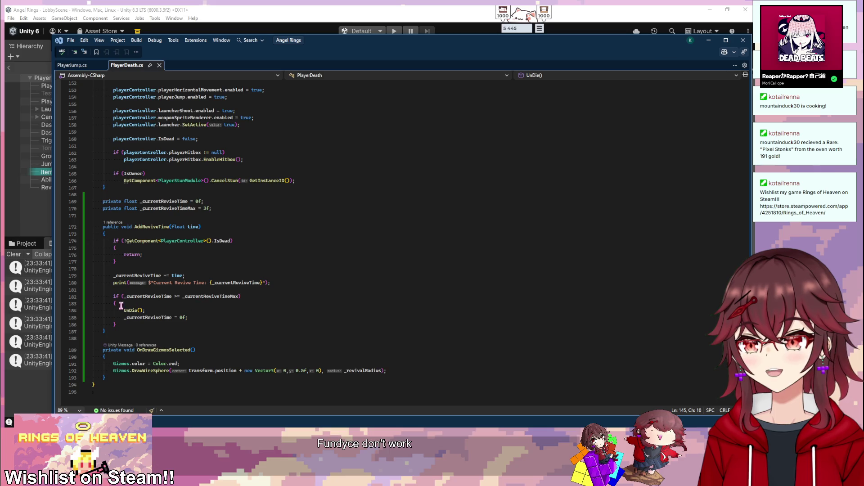
- Select the UnDie() call inside AddReviveTime and shift the code window to show more of Unity
{"action": "left_click_drag", "start_coordinate": [123, 310], "coordinate": [186, 310]}
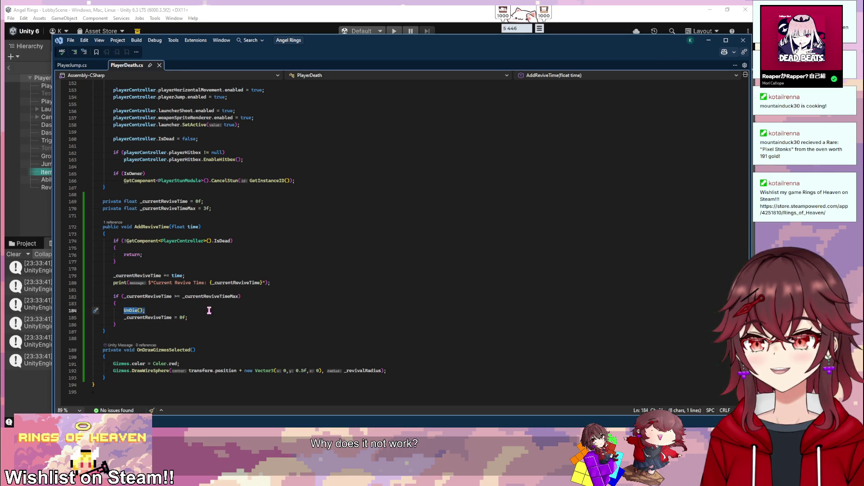
{"action": "scroll", "coordinate": [209, 310], "scroll_direction": "up", "scroll_amount": 3}
{"action": "scroll", "coordinate": [221, 305], "scroll_direction": "down", "scroll_amount": 5}
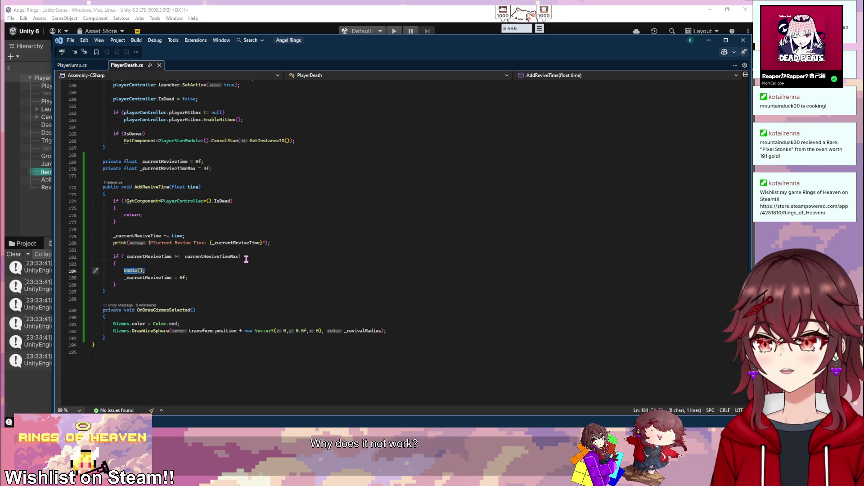
{"action": "scroll", "coordinate": [247, 259], "scroll_direction": "up", "scroll_amount": 2}
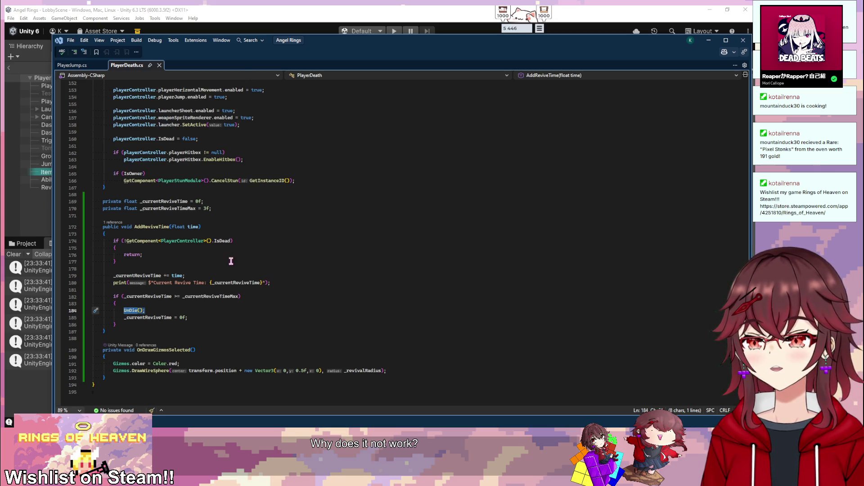
{"action": "left_click_drag", "start_coordinate": [315, 40], "coordinate": [340, 33]}
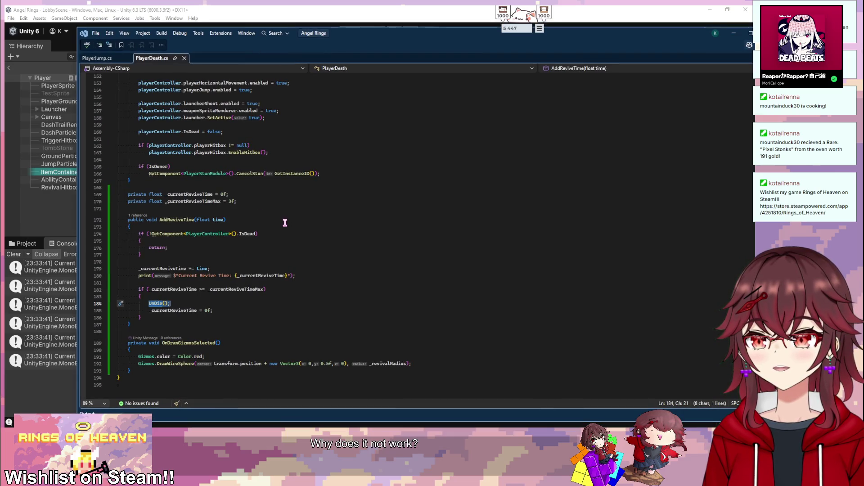
{"action": "scroll", "coordinate": [285, 222], "scroll_direction": "up", "scroll_amount": 2}
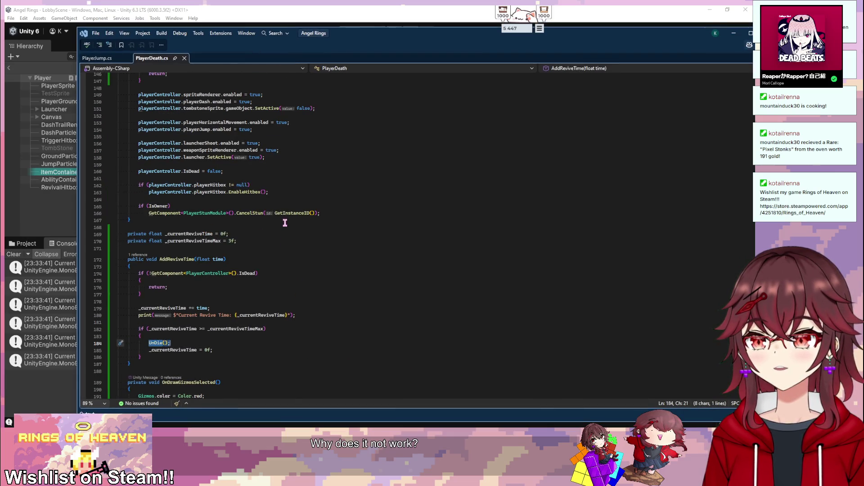
{"action": "scroll", "coordinate": [284, 222], "scroll_direction": "up", "scroll_amount": 4}
{"action": "scroll", "coordinate": [285, 223], "scroll_direction": "down", "scroll_amount": 4}
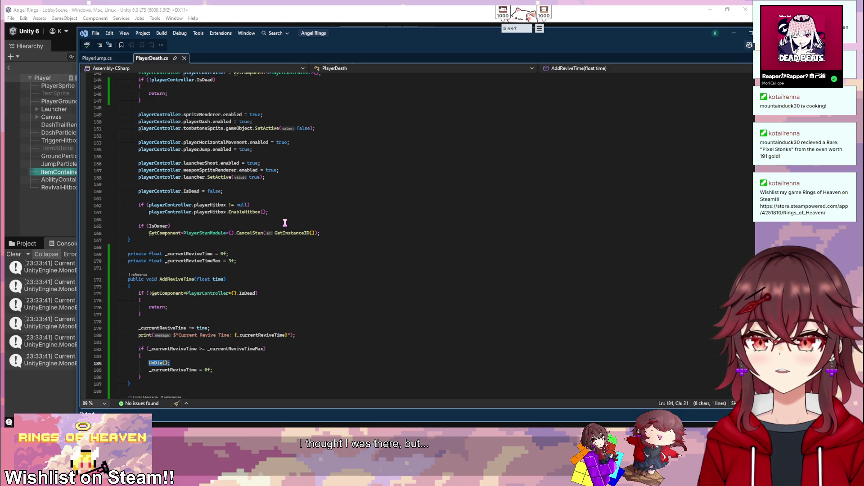
{"action": "scroll", "coordinate": [345, 232], "scroll_direction": "up", "scroll_amount": 5}
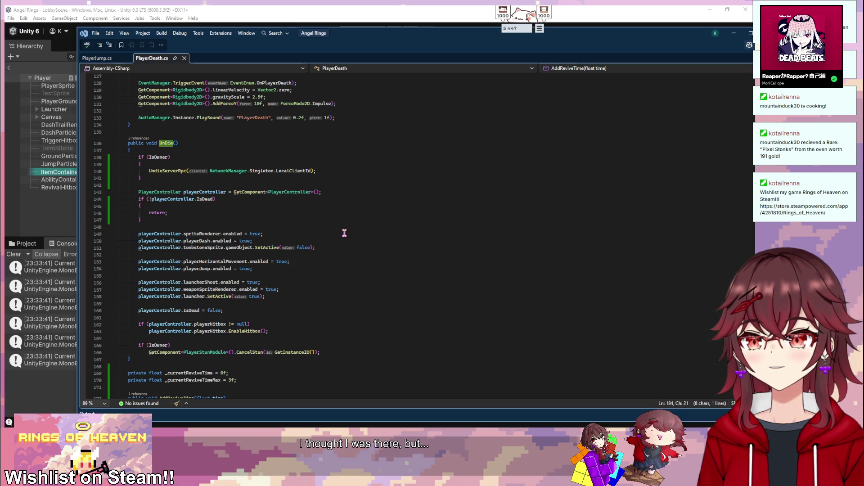
{"action": "scroll", "coordinate": [216, 203], "scroll_direction": "down", "scroll_amount": 7}
{"action": "left_click_drag", "start_coordinate": [125, 317], "coordinate": [141, 338]}
{"action": "scroll", "coordinate": [253, 333], "scroll_direction": "up", "scroll_amount": 3}
{"action": "left_click", "coordinate": [282, 317]}
{"action": "scroll", "coordinate": [231, 318], "scroll_direction": "down", "scroll_amount": 4}
{"action": "left_click_drag", "start_coordinate": [129, 296], "coordinate": [251, 327]}
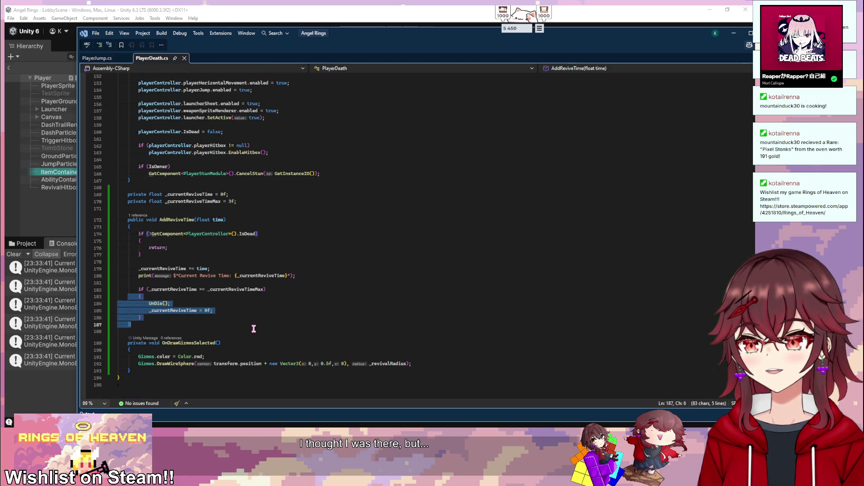
{"action": "left_click", "coordinate": [254, 313]}
{"action": "scroll", "coordinate": [232, 335], "scroll_direction": "up", "scroll_amount": 2}
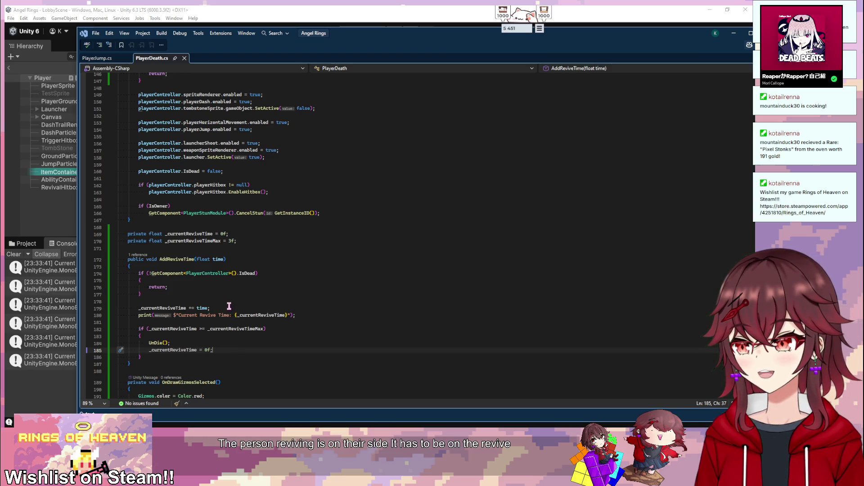
{"action": "left_click_drag", "start_coordinate": [175, 328], "coordinate": [252, 367]}
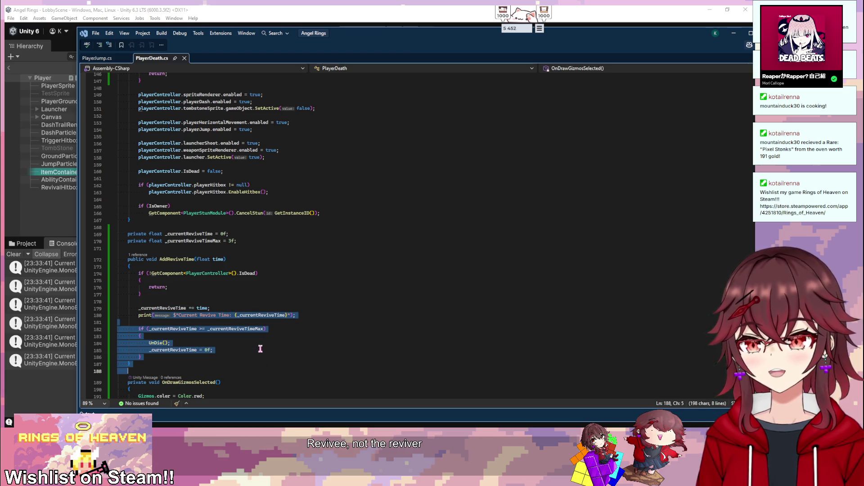
{"action": "left_click", "coordinate": [254, 343]}
{"action": "scroll", "coordinate": [252, 343], "scroll_direction": "up", "scroll_amount": 7}
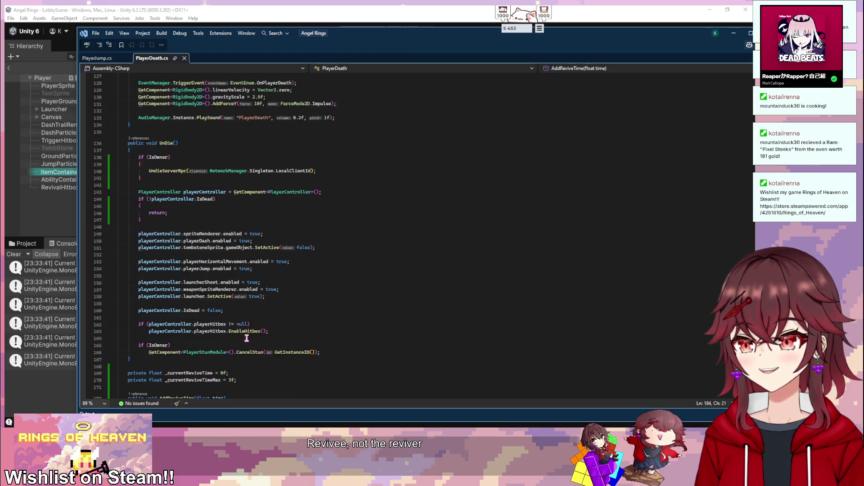
{"action": "scroll", "coordinate": [216, 276], "scroll_direction": "down", "scroll_amount": 7}
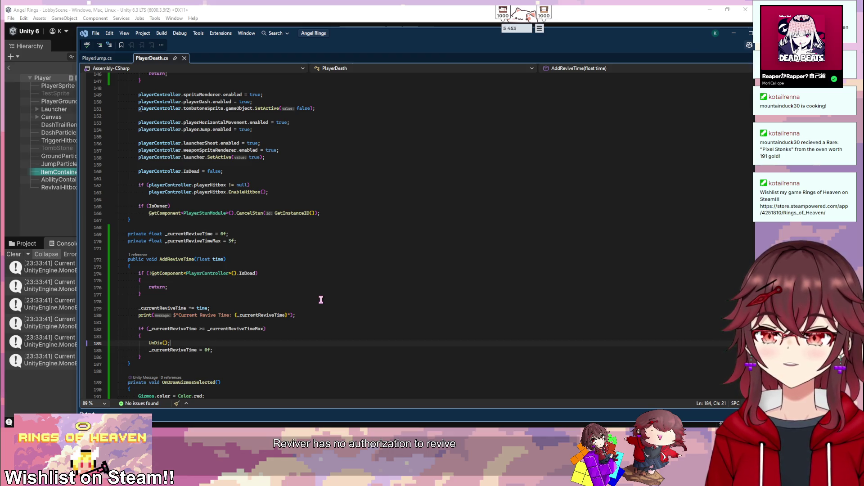
{"action": "scroll", "coordinate": [321, 299], "scroll_direction": "up", "scroll_amount": 3}
{"action": "scroll", "coordinate": [321, 300], "scroll_direction": "down", "scroll_amount": 3}
{"action": "scroll", "coordinate": [321, 300], "scroll_direction": "up", "scroll_amount": 2}
{"action": "scroll", "coordinate": [321, 299], "scroll_direction": "up", "scroll_amount": 16}
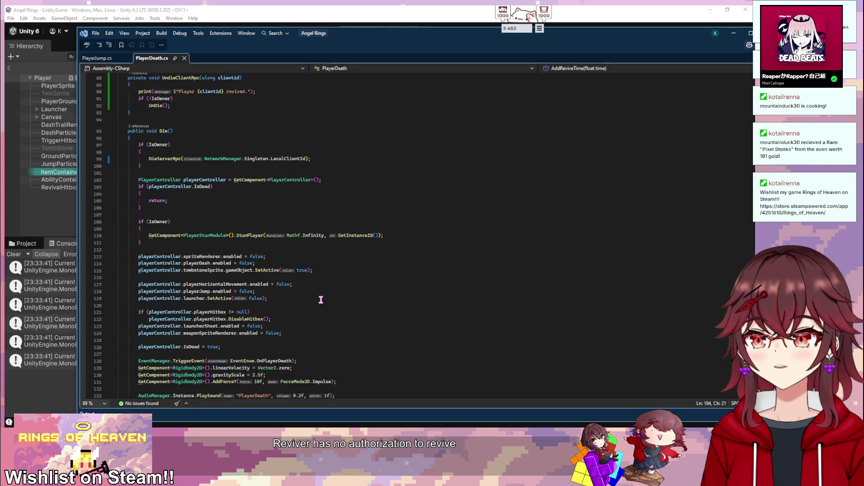
{"action": "scroll", "coordinate": [321, 300], "scroll_direction": "up", "scroll_amount": 6}
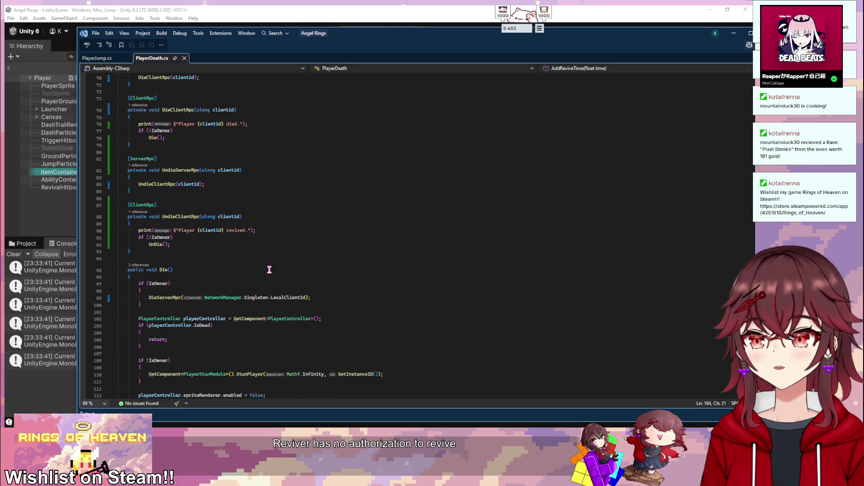
{"action": "scroll", "coordinate": [270, 269], "scroll_direction": "up", "scroll_amount": 3}
{"action": "left_click", "coordinate": [155, 218]}
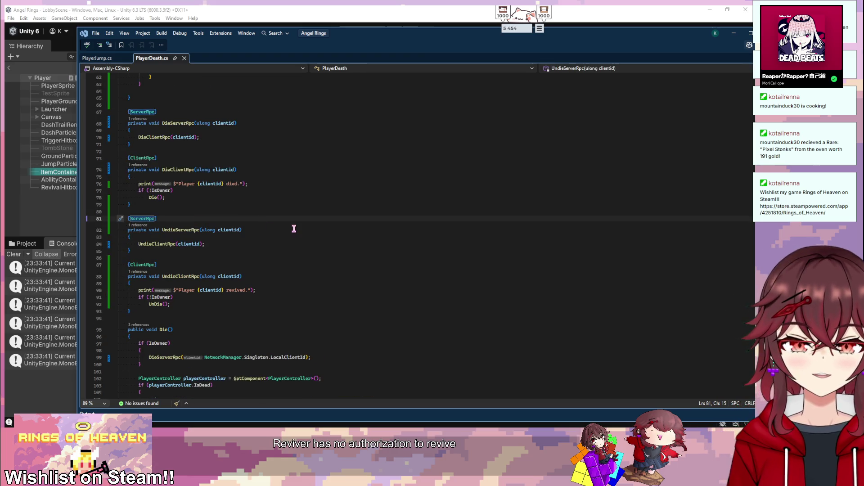
{"action": "scroll", "coordinate": [298, 229], "scroll_direction": "down", "scroll_amount": 20}
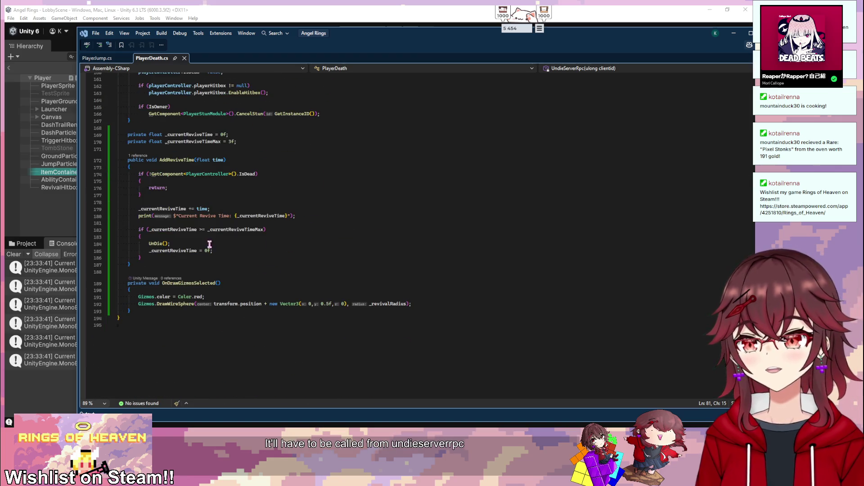
- Replace AddReviveTime's UnDie() call with UndieServerRpc(NetworkManager.Singleton.LocalClientId)
{"action": "left_click_drag", "start_coordinate": [172, 304], "coordinate": [149, 304]}
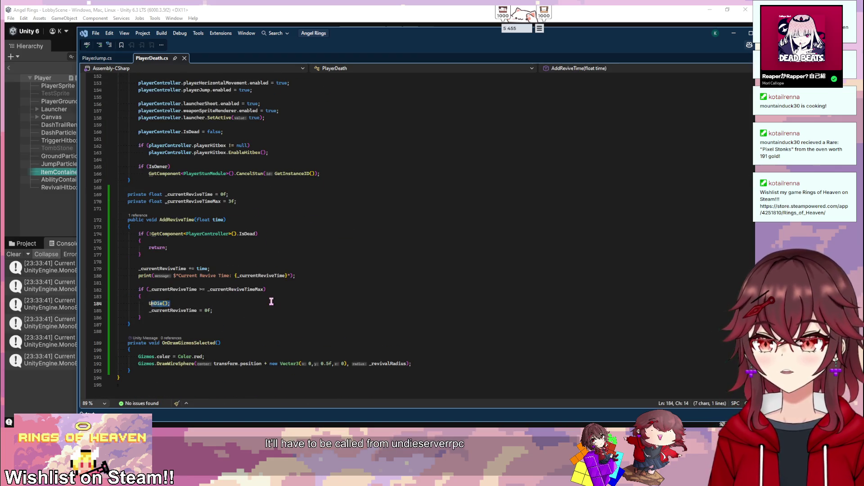
{"action": "key", "text": "BackSpace"}
{"action": "type", "text": "UndieS"}
{"action": "key", "text": "Tab"}
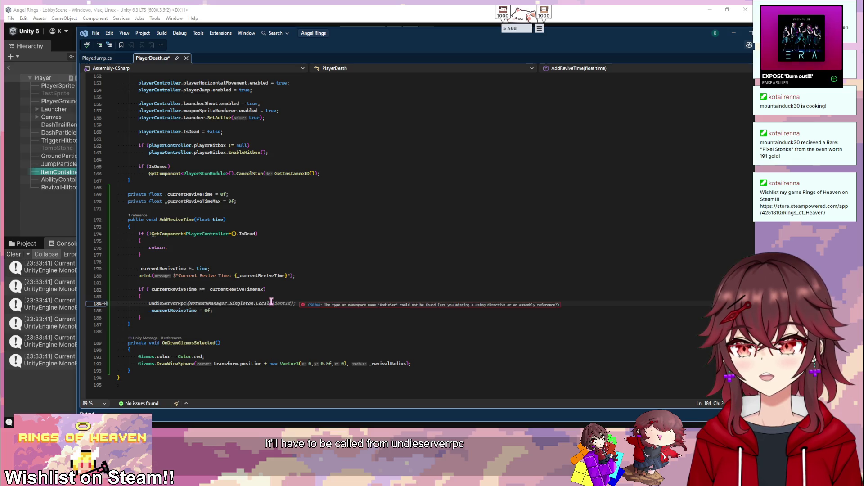
- Change the attribute to [ServerRpc(InvokePermission = RpcInvokePermission.Everyone)] and save PlayerDeath.cs
{"action": "scroll", "coordinate": [419, 228], "scroll_direction": "up", "scroll_amount": 20}
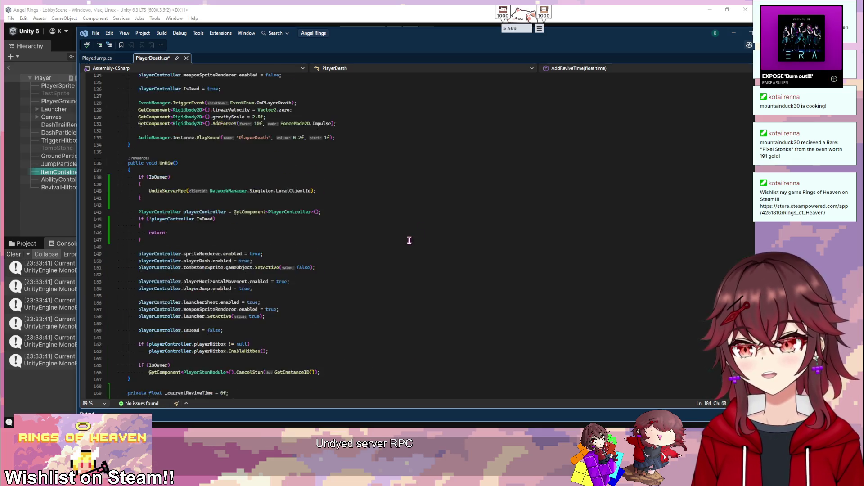
{"action": "scroll", "coordinate": [246, 266], "scroll_direction": "up", "scroll_amount": 5}
{"action": "left_click", "coordinate": [200, 199]}
{"action": "type", "text": "("}
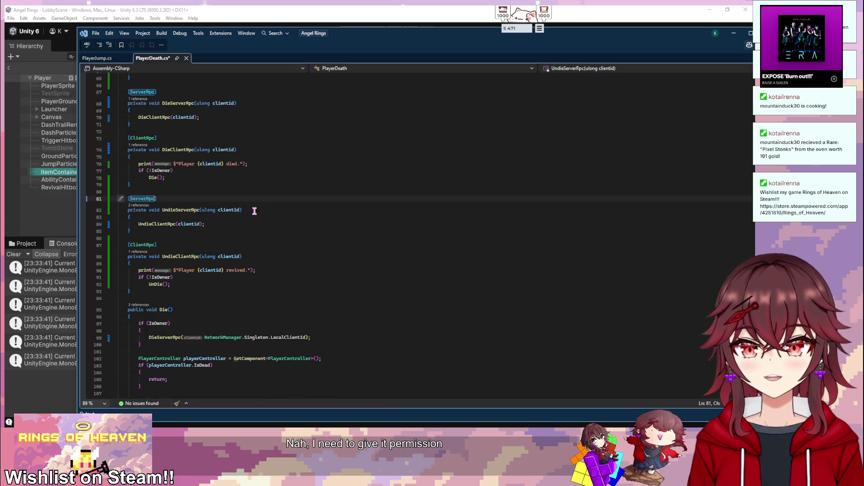
{"action": "type", "text": "invokepe"}
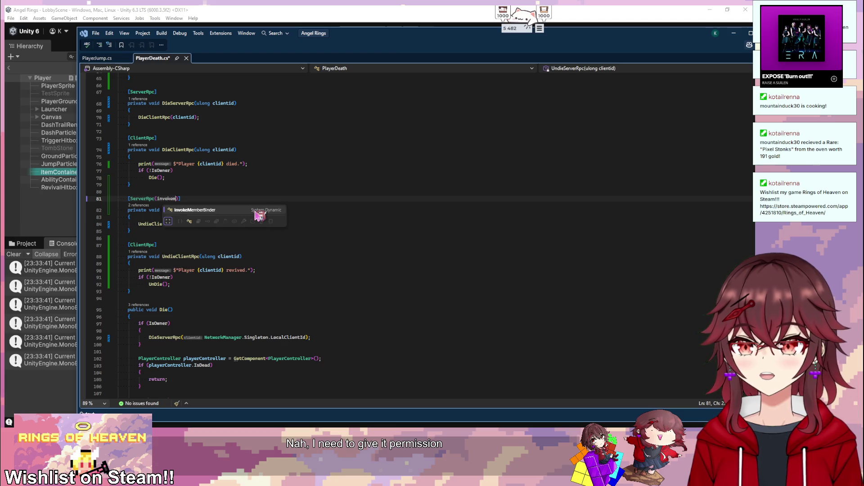
{"action": "key", "text": "Tab"}
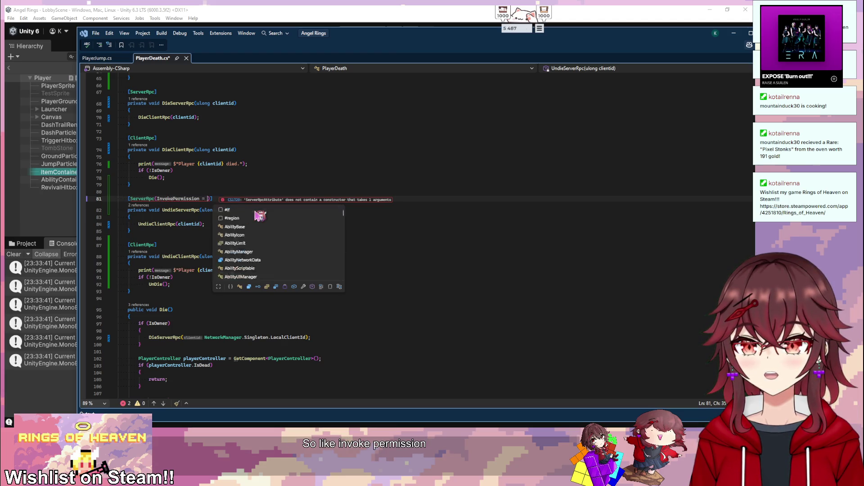
{"action": "key", "text": "Tab"}
{"action": "type", "text": "."}
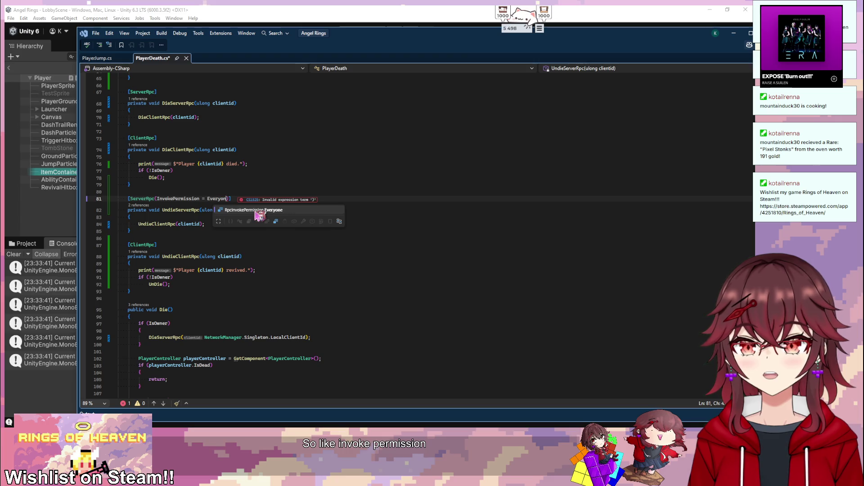
{"action": "key", "text": "Tab"}
{"action": "key", "text": "ctrl+s"}
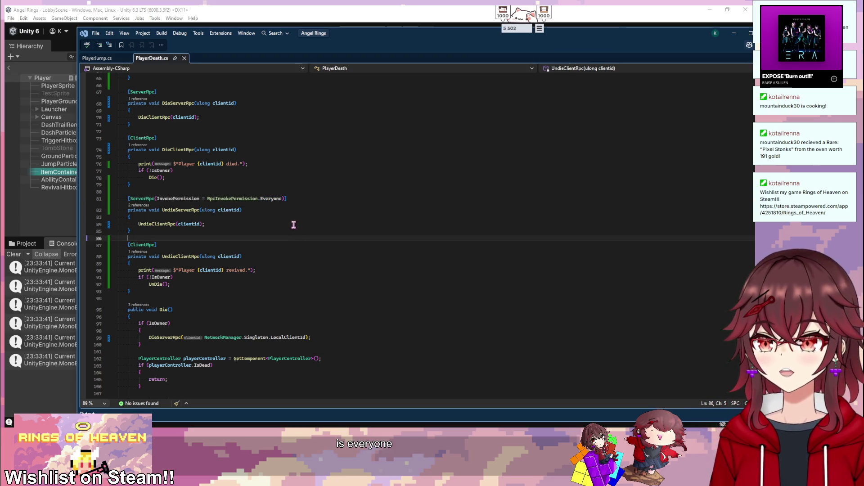
- Glance at Unity, then return and begin selecting the IsOwner block in UnDie
{"action": "left_click", "coordinate": [293, 218]}
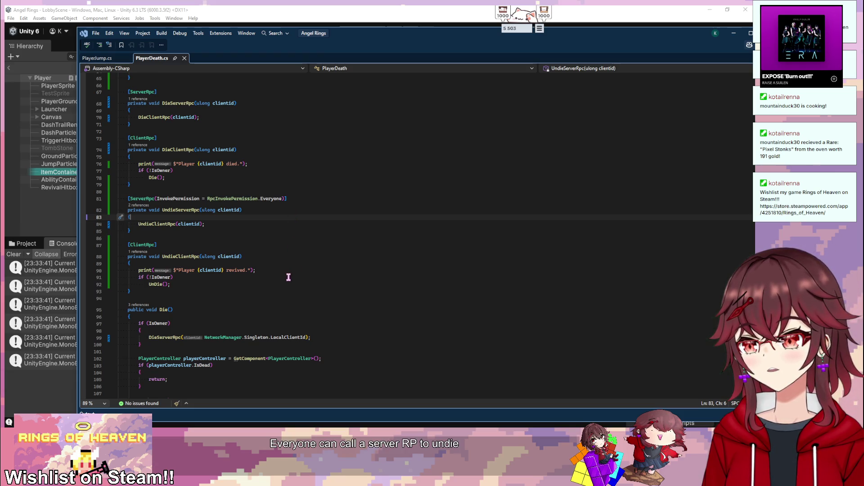
{"action": "key", "text": "alt+Tab"}
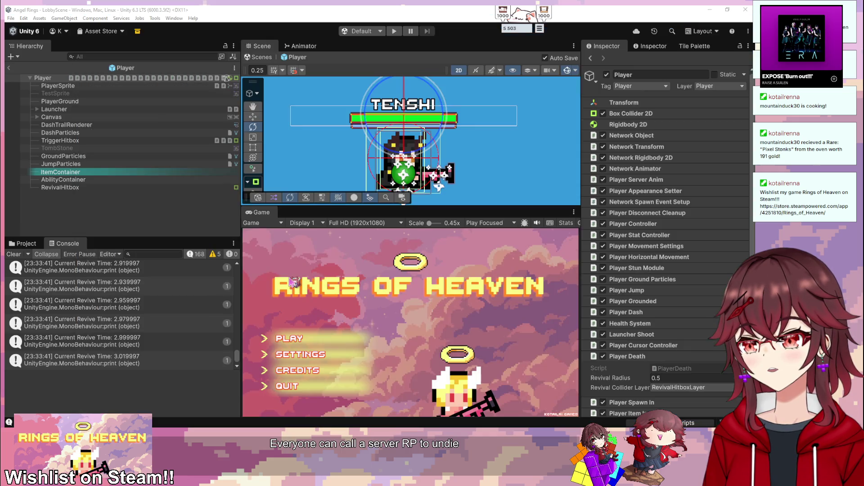
{"action": "key", "text": "alt+Tab"}
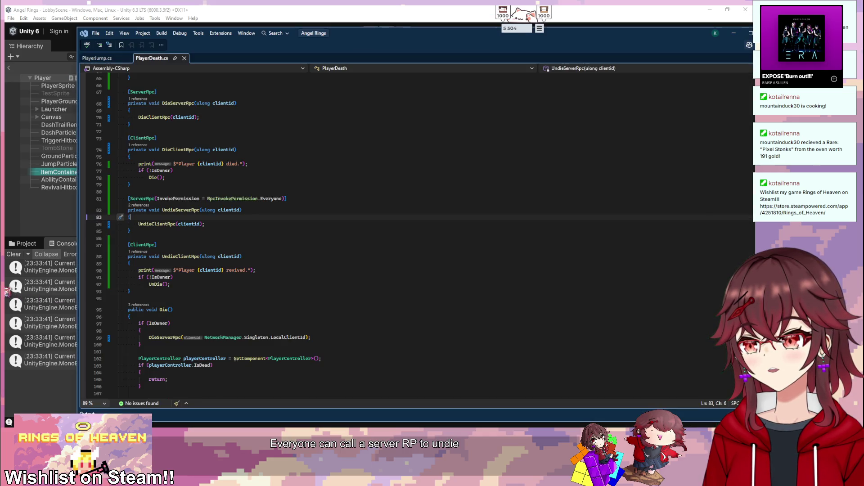
{"action": "scroll", "coordinate": [249, 265], "scroll_direction": "down", "scroll_amount": 15}
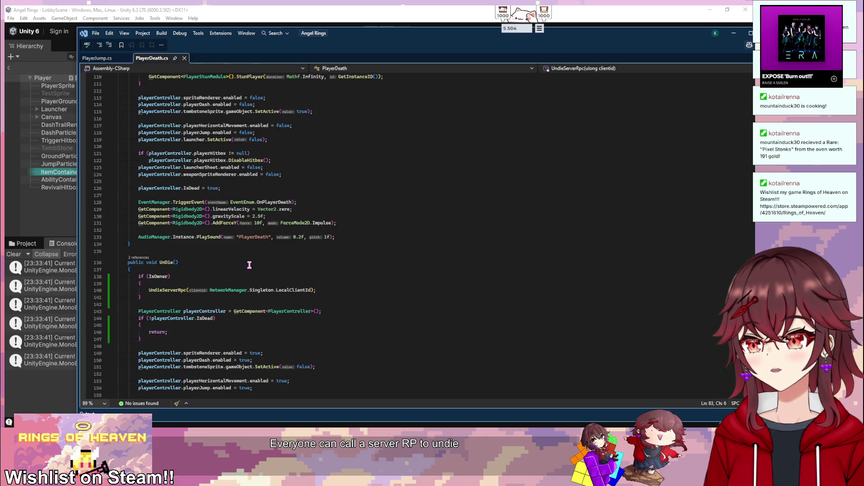
{"action": "left_click_drag", "start_coordinate": [150, 308], "coordinate": [144, 269]}
- Delete the IsOwner block calling UndieServerRpc from UnDie and save PlayerDeath.cs
{"action": "scroll", "coordinate": [216, 272], "scroll_direction": "down", "scroll_amount": 2}
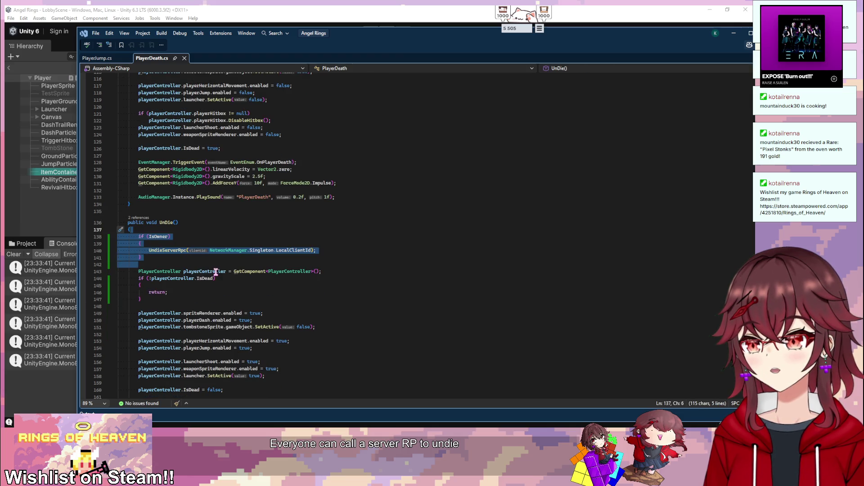
{"action": "key", "text": "Delete"}
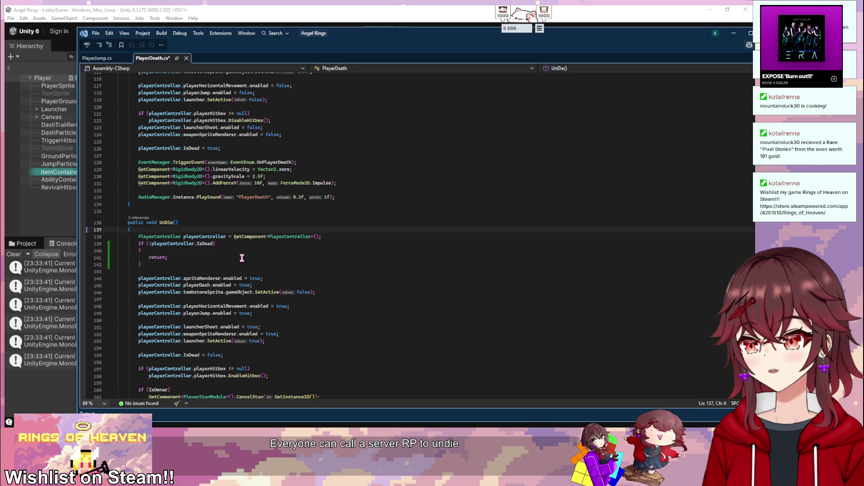
{"action": "scroll", "coordinate": [242, 257], "scroll_direction": "down", "scroll_amount": 5}
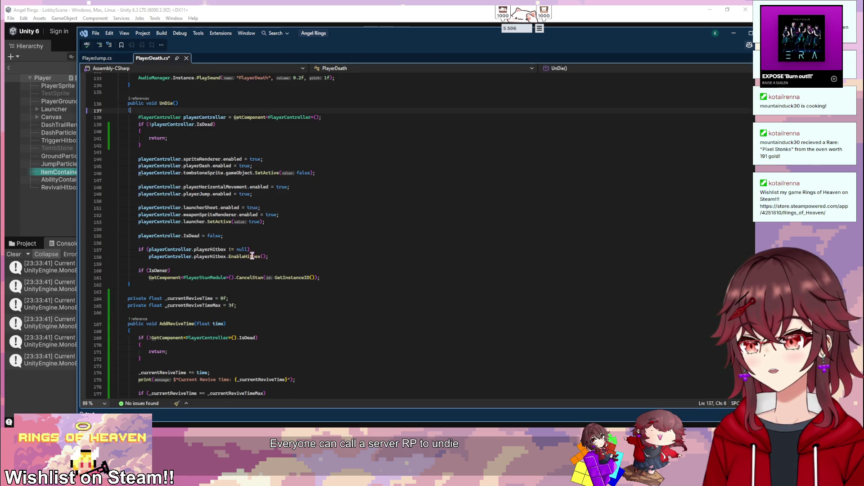
{"action": "scroll", "coordinate": [315, 270], "scroll_direction": "up", "scroll_amount": 3}
{"action": "left_click", "coordinate": [348, 274]}
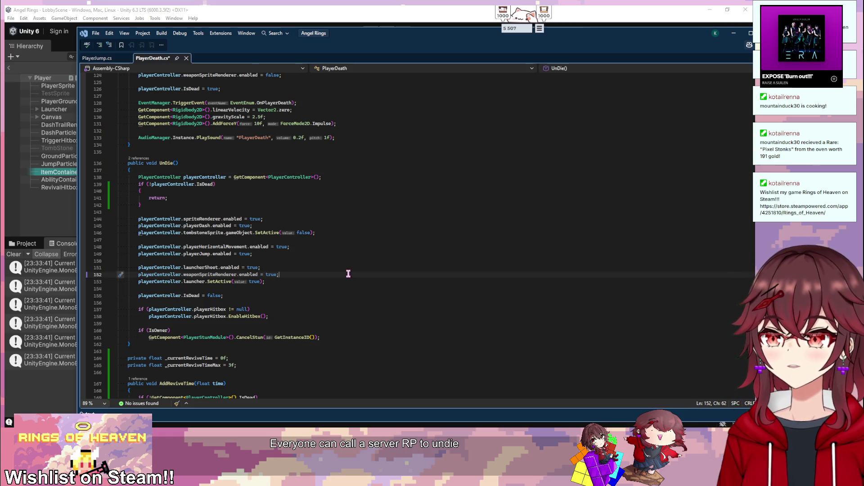
{"action": "key", "text": "ctrl+s"}
- Scroll through the updated PlayerDeath.cs, then switch to the Unity editor
{"action": "scroll", "coordinate": [347, 270], "scroll_direction": "down", "scroll_amount": 5}
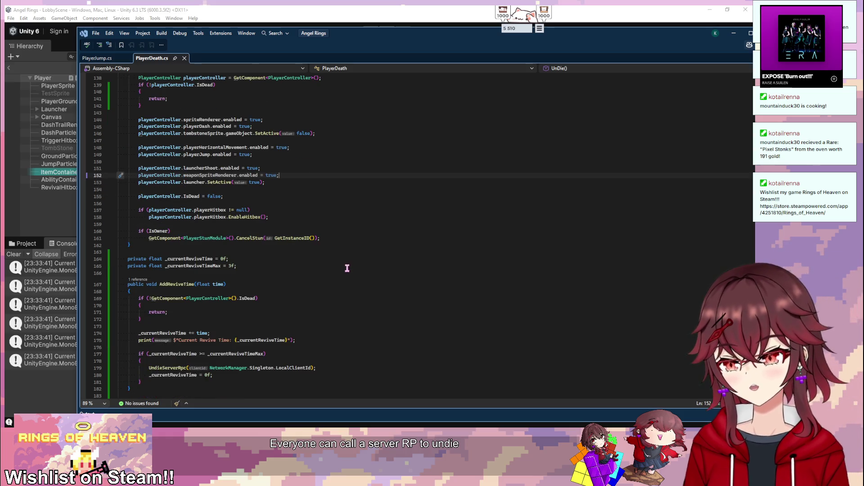
{"action": "scroll", "coordinate": [344, 263], "scroll_direction": "down", "scroll_amount": 5}
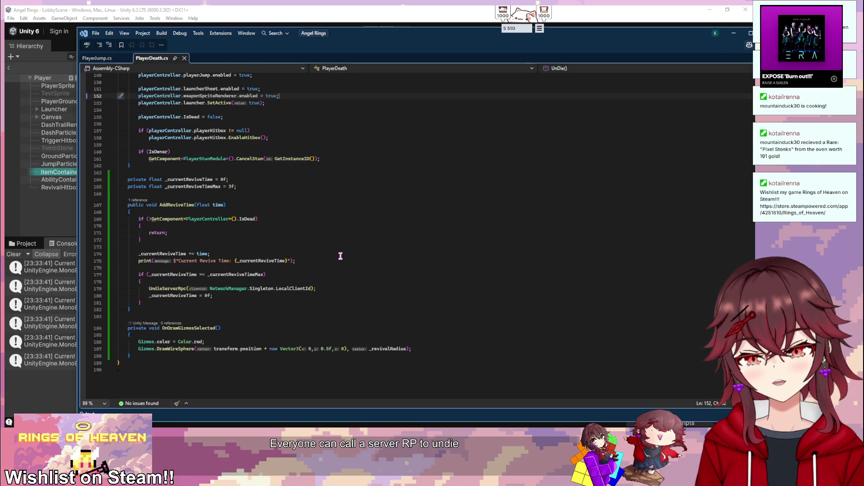
{"action": "scroll", "coordinate": [306, 228], "scroll_direction": "up", "scroll_amount": 12}
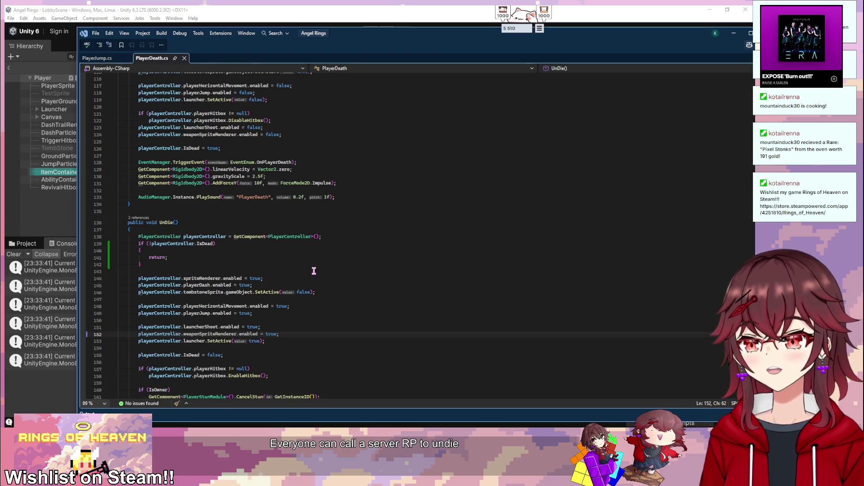
{"action": "scroll", "coordinate": [313, 270], "scroll_direction": "down", "scroll_amount": 10}
{"action": "scroll", "coordinate": [270, 121], "scroll_direction": "up", "scroll_amount": 9}
{"action": "key", "text": "alt+Tab"}
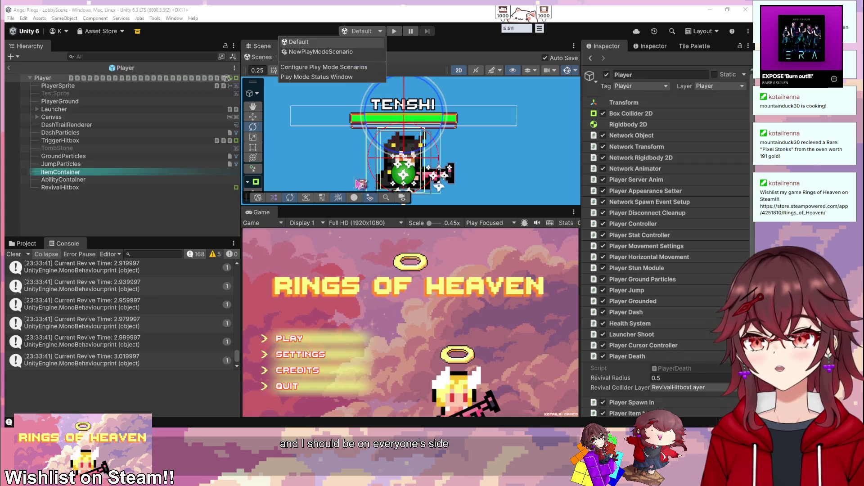
- Play-test a new co-op game, clearing the console and reviving at the tombstone until revive time reaches 3
{"action": "left_click", "coordinate": [393, 31]}
{"action": "left_click", "coordinate": [291, 338]}
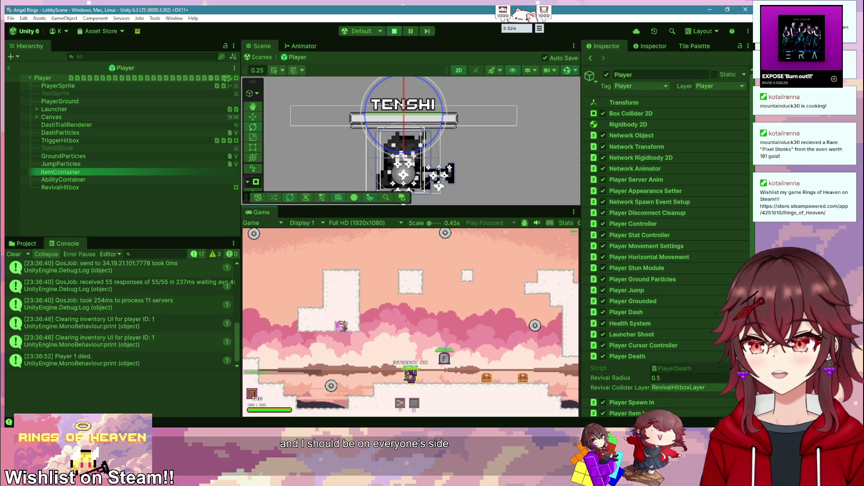
{"action": "left_click", "coordinate": [14, 253]}
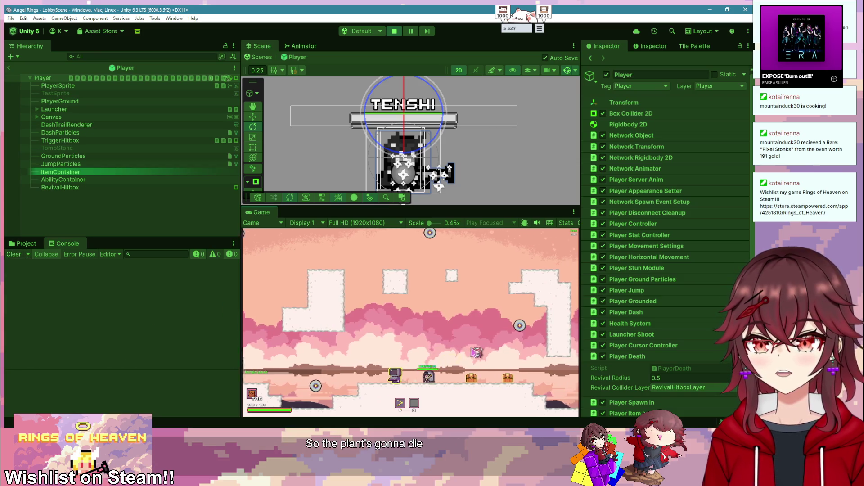
{"action": "key", "text": "f"}
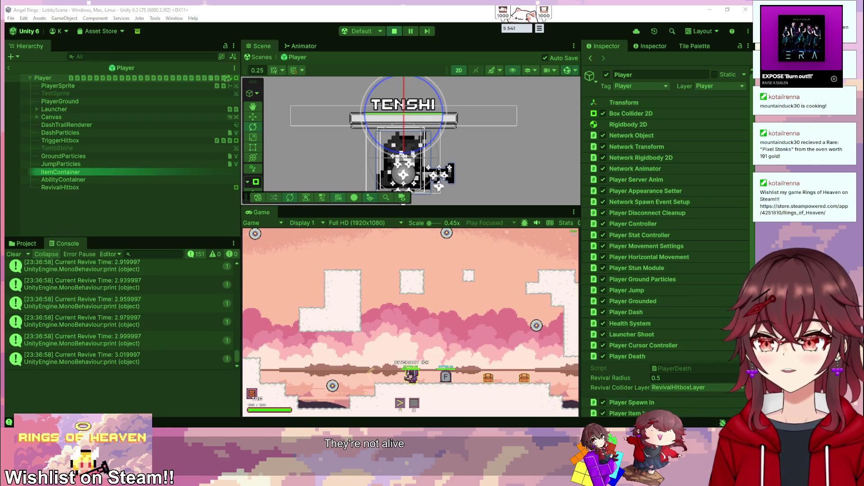
{"action": "key", "text": "alt+Tab"}
{"action": "scroll", "coordinate": [299, 275], "scroll_direction": "down", "scroll_amount": 12}
{"action": "scroll", "coordinate": [299, 275], "scroll_direction": "up", "scroll_amount": 4}
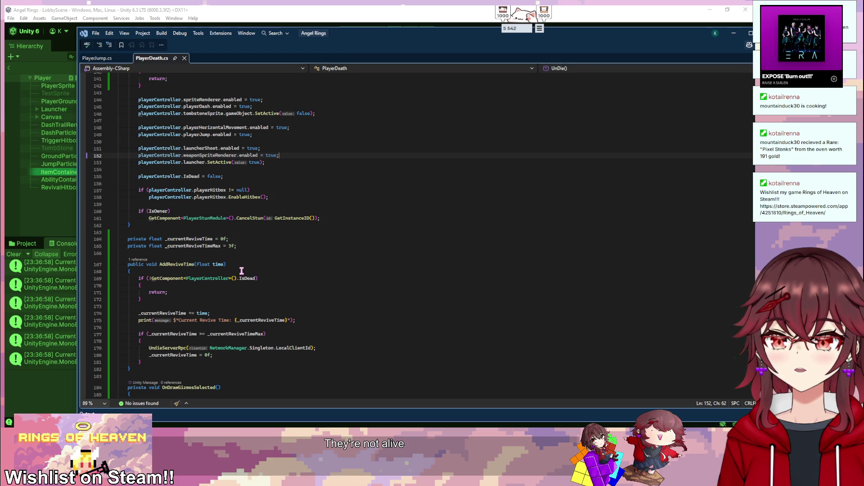
- Scroll up to UndieServerRpc and UndieClientRpc and move the code window right to reveal Unity's hierarchy and console
{"action": "scroll", "coordinate": [241, 271], "scroll_direction": "up", "scroll_amount": 20}
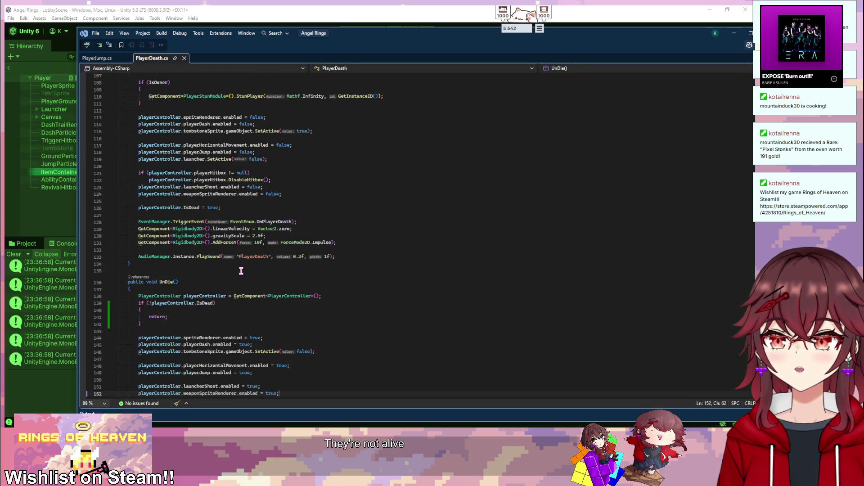
{"action": "scroll", "coordinate": [241, 271], "scroll_direction": "up", "scroll_amount": 3}
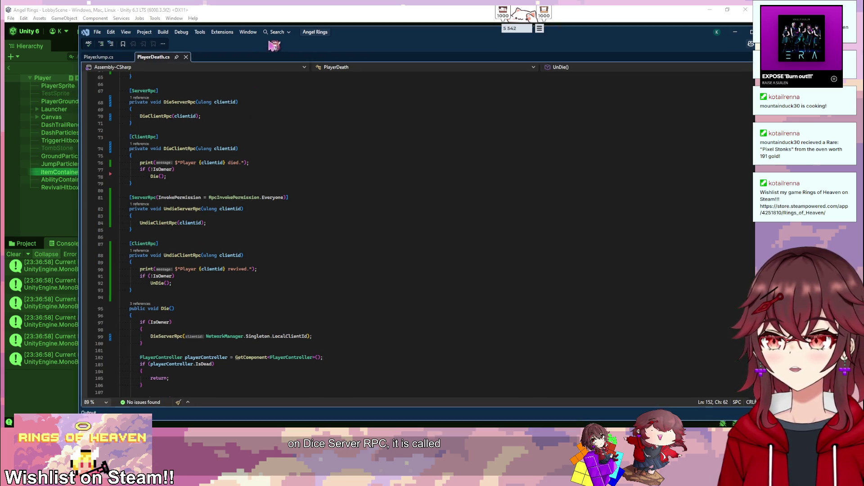
{"action": "left_click_drag", "start_coordinate": [270, 38], "coordinate": [418, 55]}
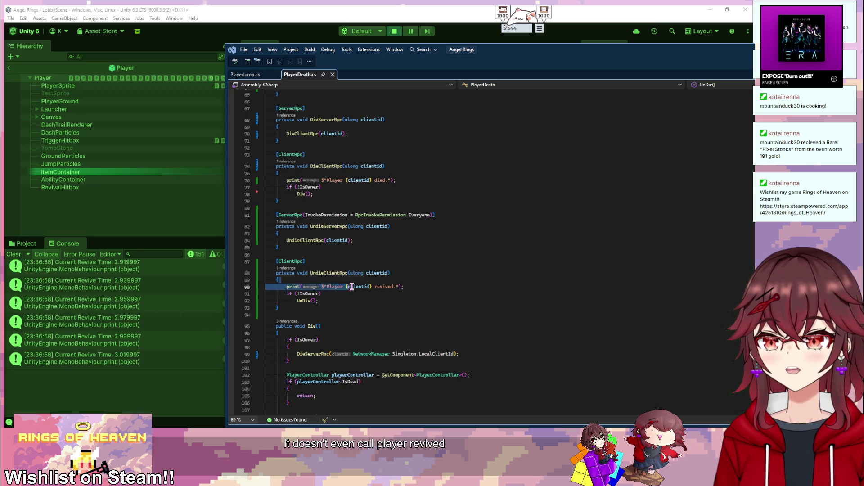
- Move the code window back over Unity and review the ServerRpc attribute above UndieServerRpc
{"action": "scroll", "coordinate": [434, 286], "scroll_direction": "down", "scroll_amount": 1}
{"action": "left_click", "coordinate": [440, 287]}
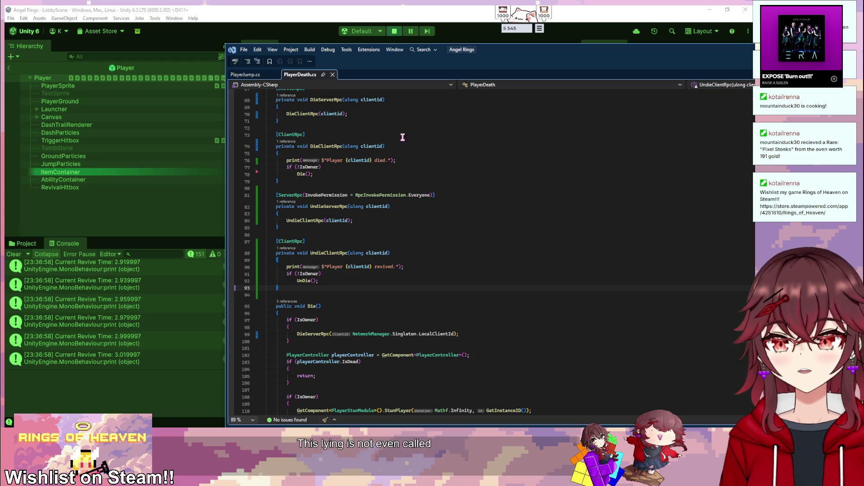
{"action": "left_click_drag", "start_coordinate": [439, 49], "coordinate": [324, 62]}
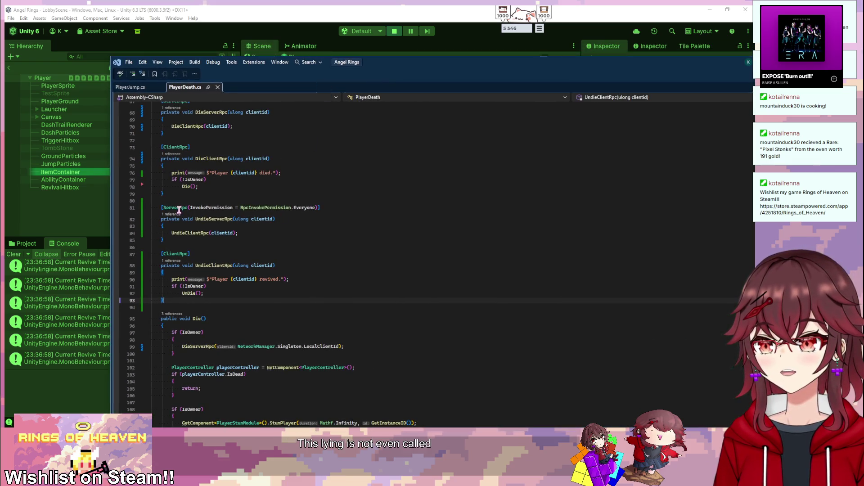
{"action": "left_click_drag", "start_coordinate": [162, 208], "coordinate": [320, 208]}
{"action": "left_click", "coordinate": [316, 243]}
{"action": "scroll", "coordinate": [311, 245], "scroll_direction": "up", "scroll_amount": 1}
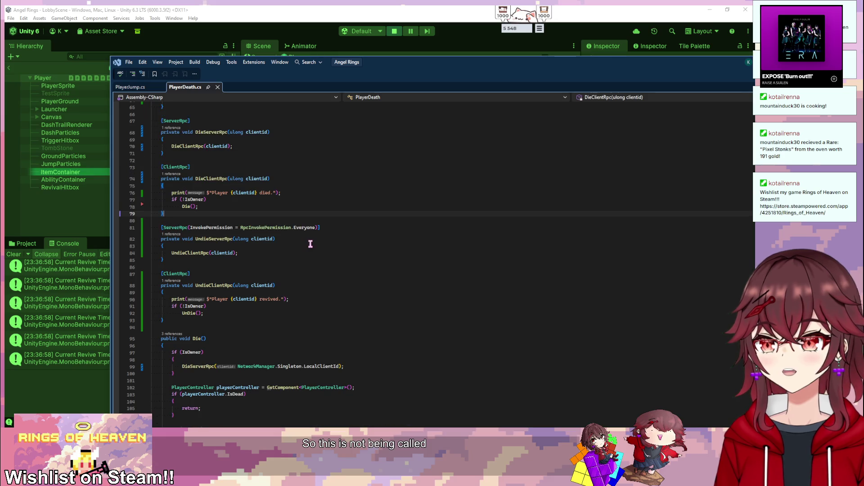
{"action": "scroll", "coordinate": [315, 243], "scroll_direction": "up", "scroll_amount": 1}
{"action": "scroll", "coordinate": [261, 297], "scroll_direction": "down", "scroll_amount": 20}
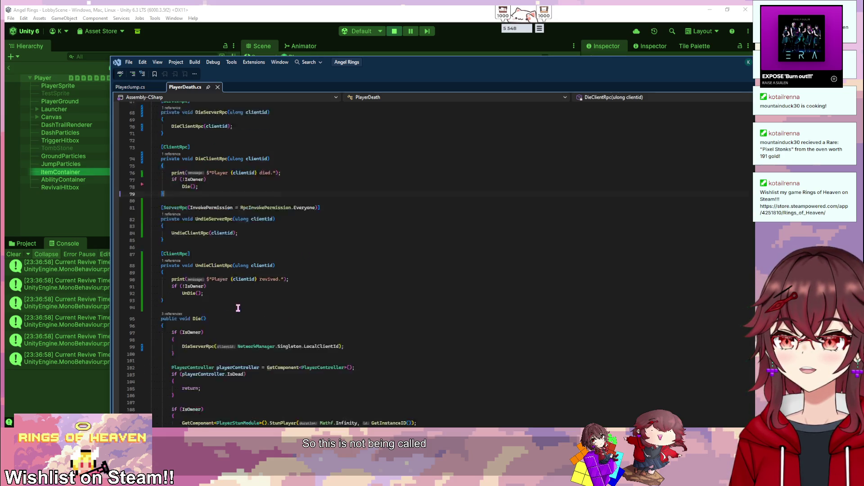
{"action": "scroll", "coordinate": [269, 300], "scroll_direction": "up", "scroll_amount": 4}
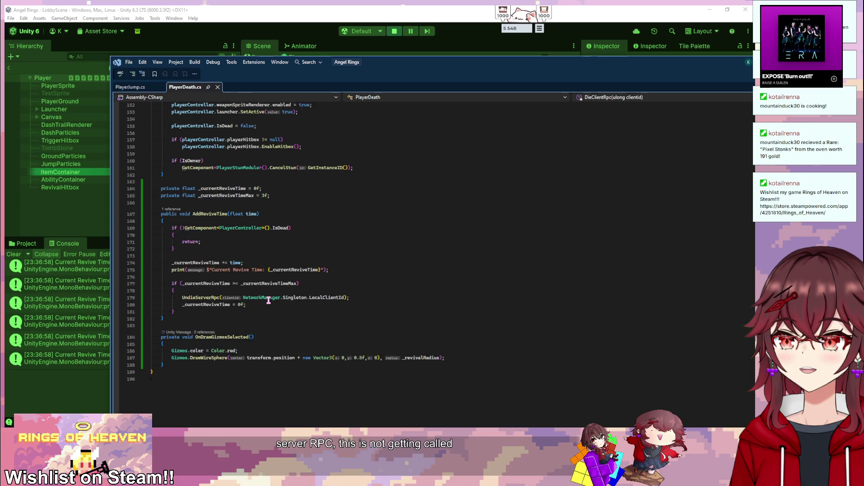
{"action": "scroll", "coordinate": [268, 300], "scroll_direction": "up", "scroll_amount": 1}
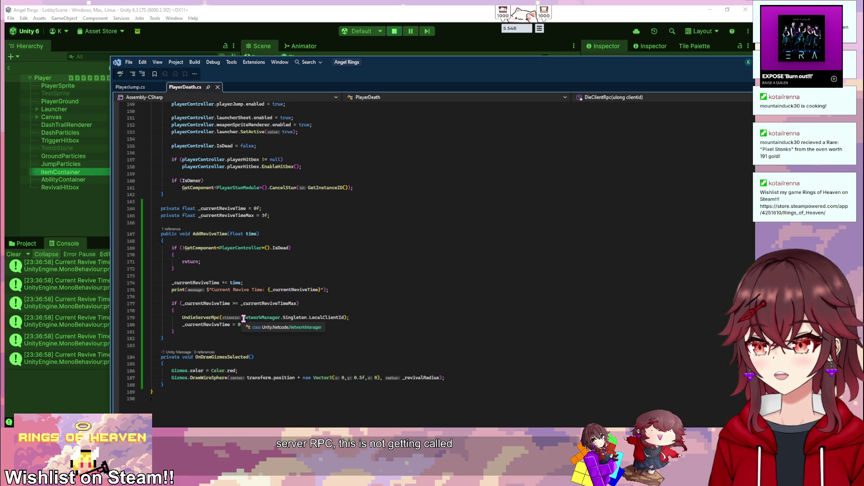
- Inspect the client id passed to UndieServerRpc in AddReviveTime
{"action": "left_click_drag", "start_coordinate": [243, 318], "coordinate": [345, 319]}
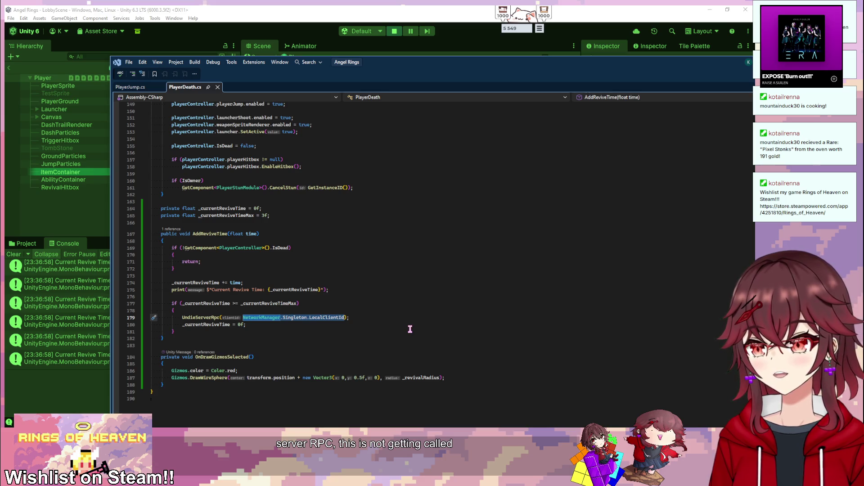
{"action": "scroll", "coordinate": [410, 329], "scroll_direction": "up", "scroll_amount": 15}
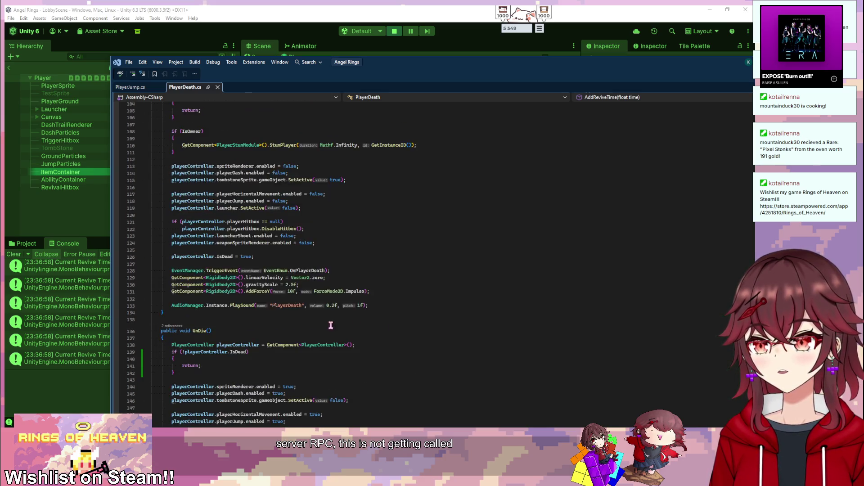
{"action": "scroll", "coordinate": [335, 325], "scroll_direction": "up", "scroll_amount": 8}
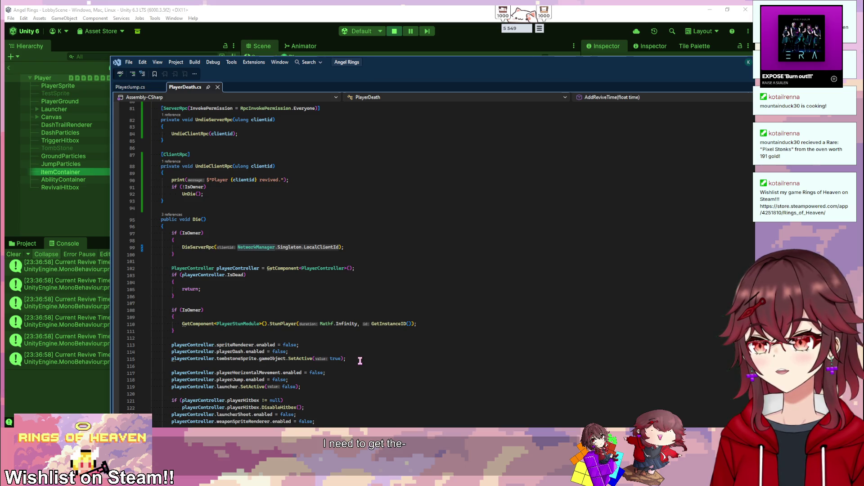
{"action": "key", "text": "ctrl+shift+Down"}
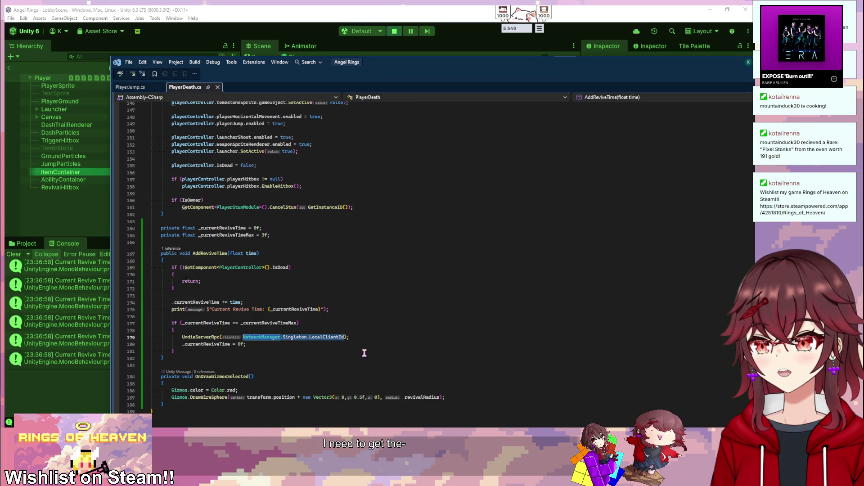
{"action": "left_click", "coordinate": [373, 340]}
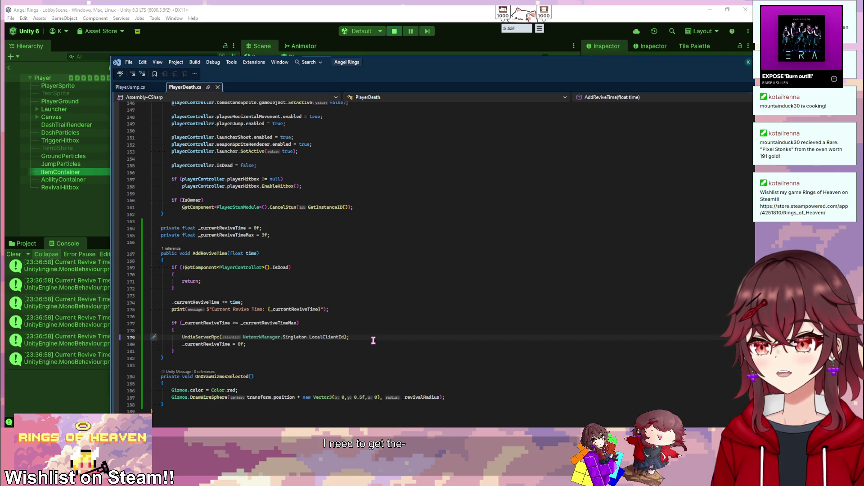
{"action": "scroll", "coordinate": [373, 340], "scroll_direction": "up", "scroll_amount": 20}
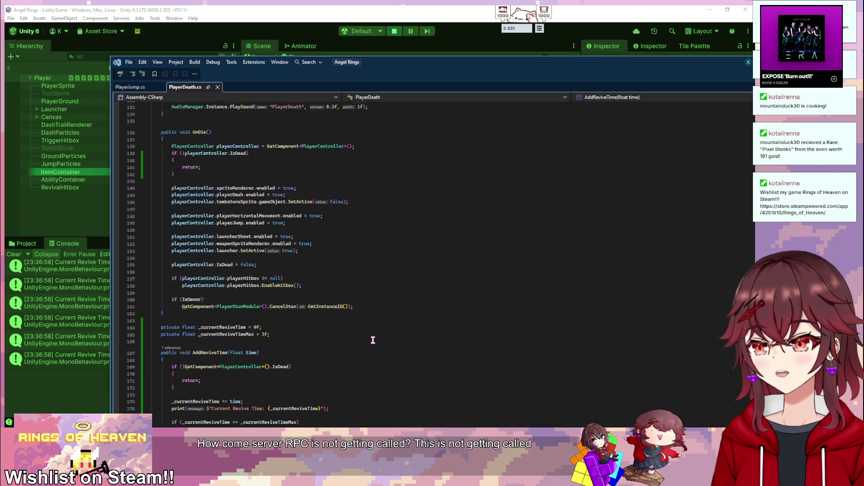
{"action": "scroll", "coordinate": [375, 338], "scroll_direction": "up", "scroll_amount": 5}
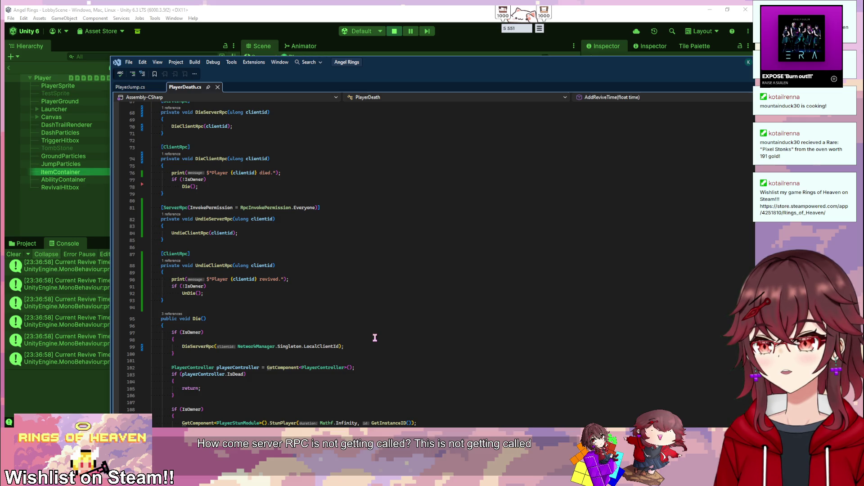
{"action": "scroll", "coordinate": [201, 288], "scroll_direction": "down", "scroll_amount": 5}
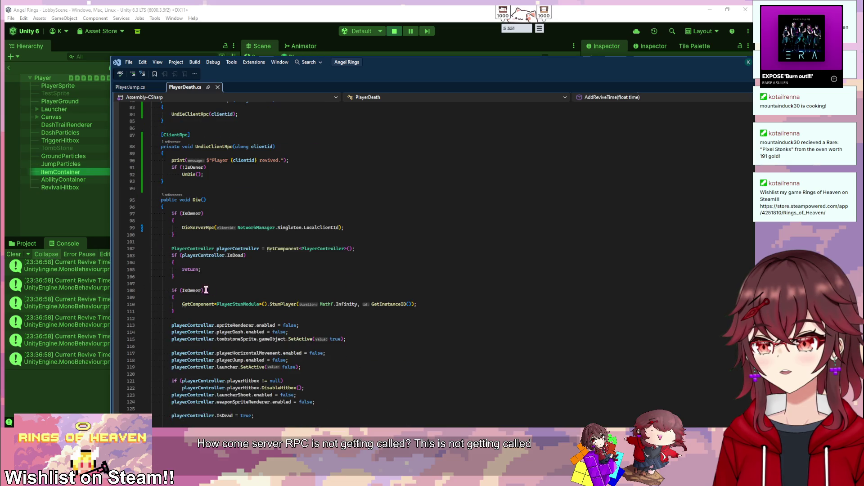
- Review the IsOwner block calling DieServerRpc and the UnDie method body
{"action": "left_click_drag", "start_coordinate": [181, 234], "coordinate": [173, 215]}
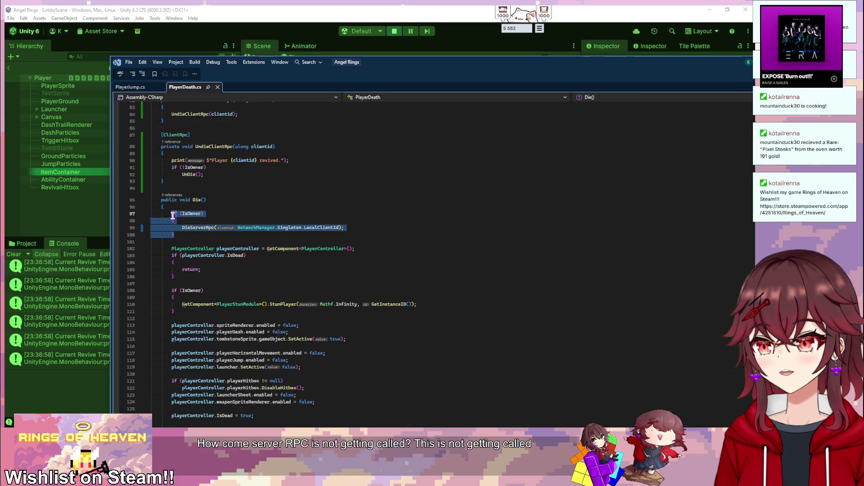
{"action": "scroll", "coordinate": [264, 264], "scroll_direction": "down", "scroll_amount": 14}
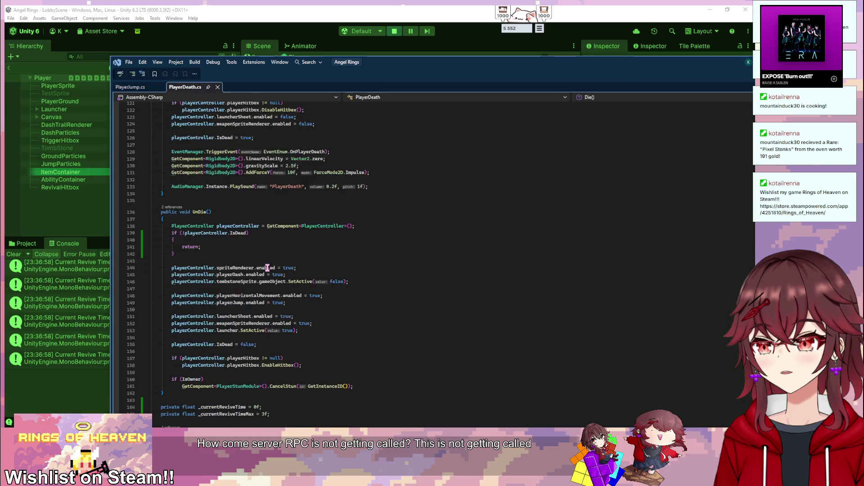
{"action": "left_click", "coordinate": [385, 255]}
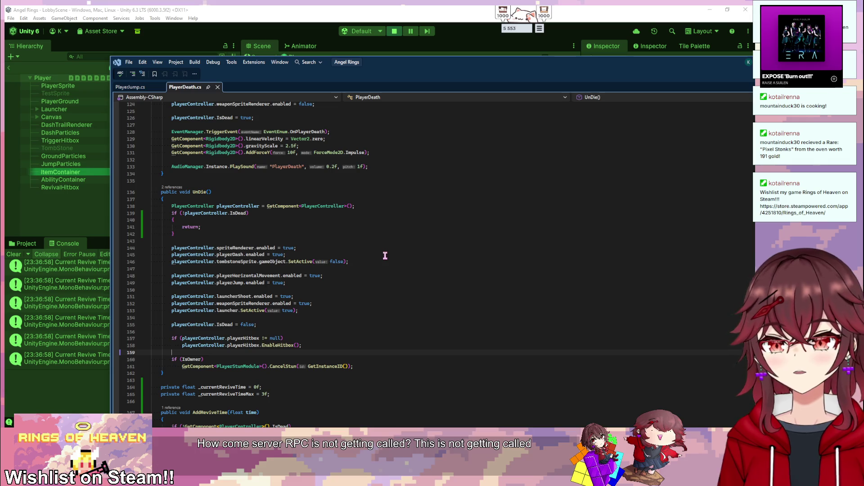
{"action": "scroll", "coordinate": [384, 255], "scroll_direction": "down", "scroll_amount": 7}
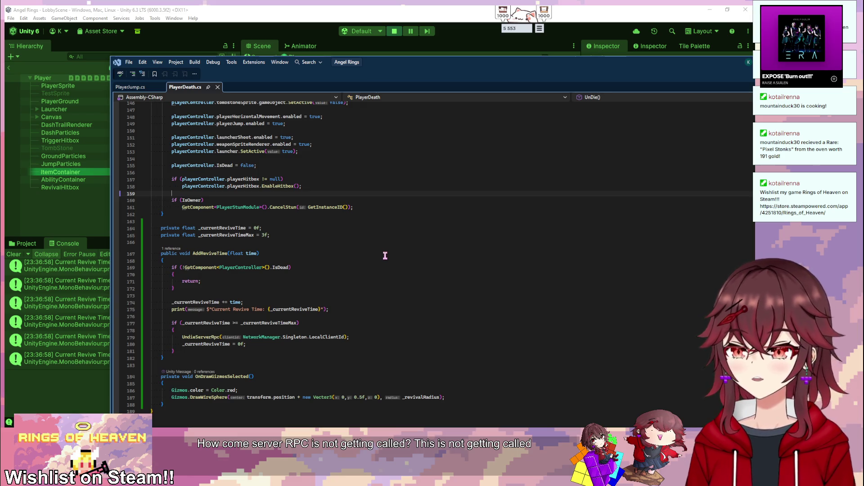
{"action": "scroll", "coordinate": [384, 256], "scroll_direction": "up", "scroll_amount": 20}
{"action": "scroll", "coordinate": [401, 275], "scroll_direction": "up", "scroll_amount": 8}
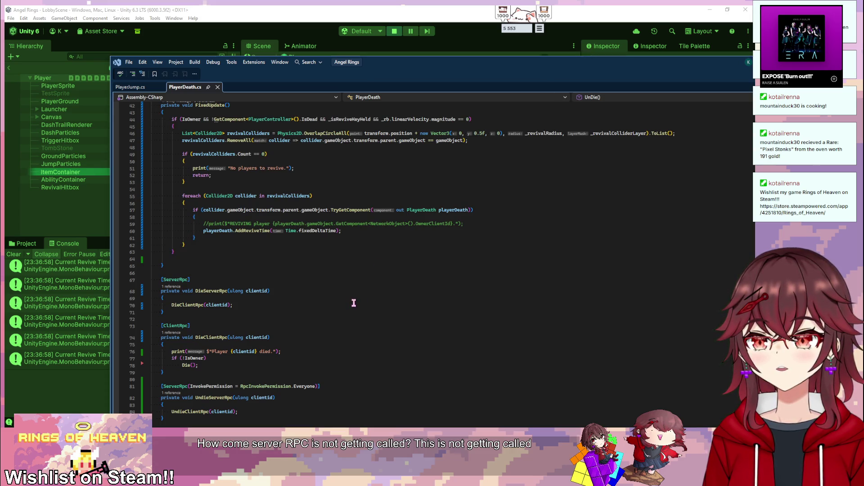
{"action": "scroll", "coordinate": [371, 339], "scroll_direction": "up", "scroll_amount": 1}
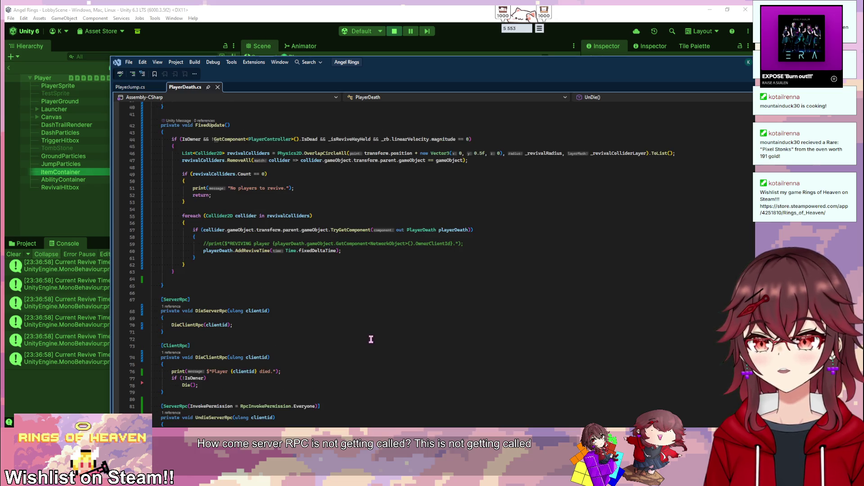
{"action": "scroll", "coordinate": [370, 338], "scroll_direction": "down", "scroll_amount": 20}
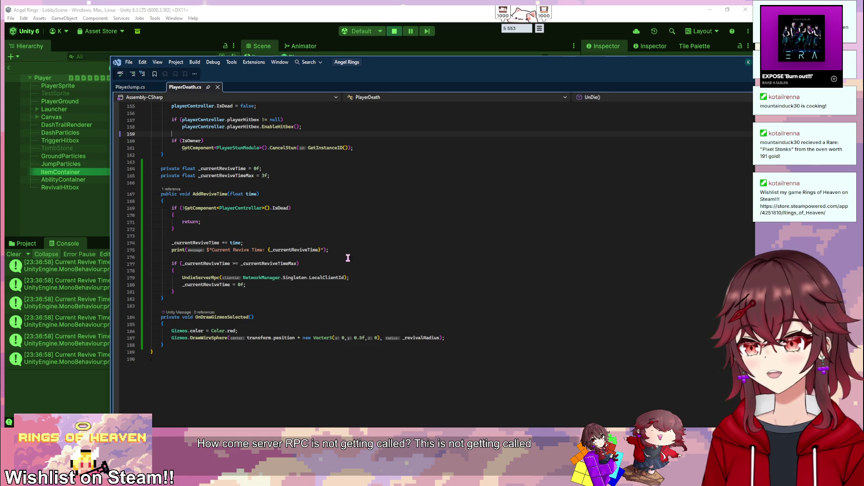
- Highlight UndieServerRpc's references and add a blank line after its opening brace
{"action": "left_click", "coordinate": [199, 278]}
{"action": "scroll", "coordinate": [318, 272], "scroll_direction": "up", "scroll_amount": 20}
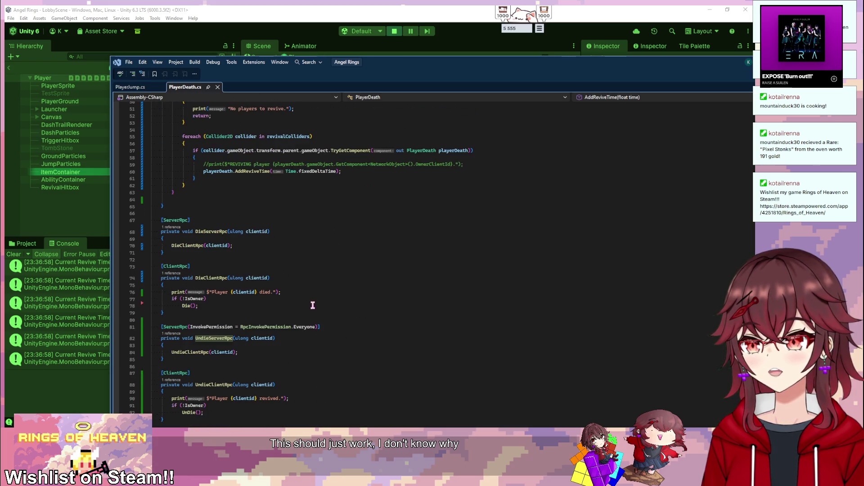
{"action": "left_click", "coordinate": [280, 239]}
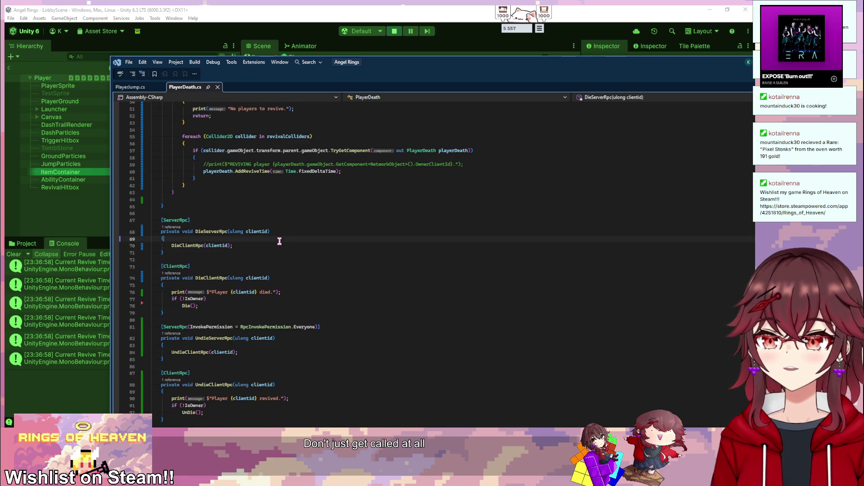
{"action": "scroll", "coordinate": [298, 248], "scroll_direction": "down", "scroll_amount": 5}
{"action": "left_click", "coordinate": [271, 246]}
{"action": "key", "text": "Return"}
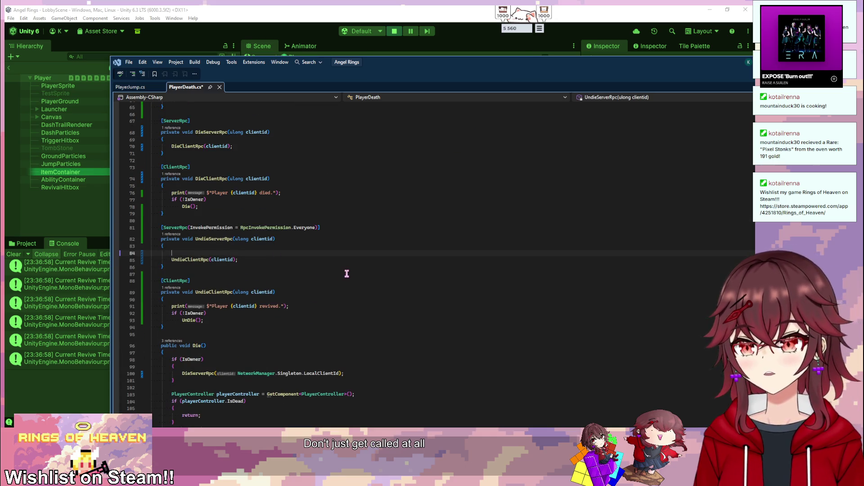
- Add a print in UndieServerRpc and replace it with a copy of the client's revived print line
{"action": "type", "text": "print"}
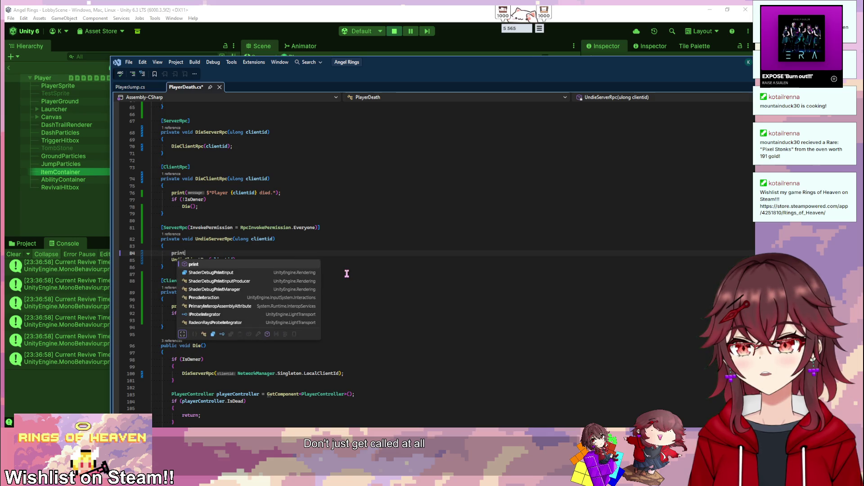
{"action": "key", "text": "Tab"}
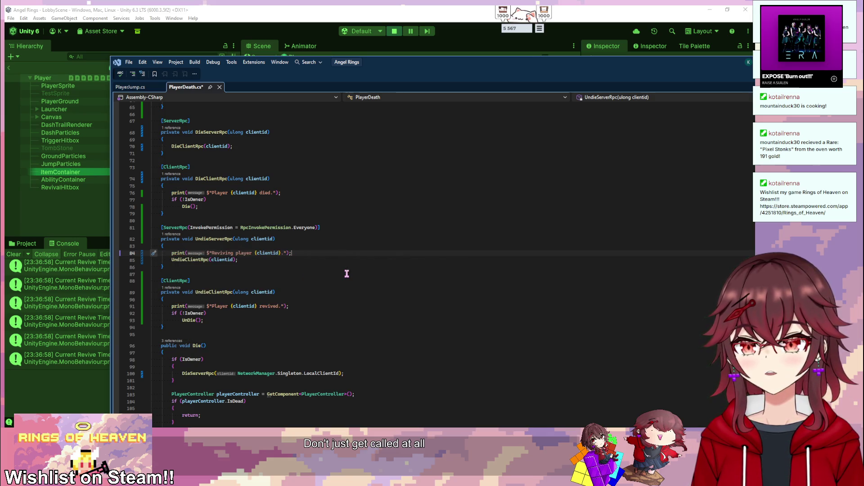
{"action": "left_click_drag", "start_coordinate": [290, 306], "coordinate": [171, 306]}
{"action": "key", "text": "ctrl+c"}
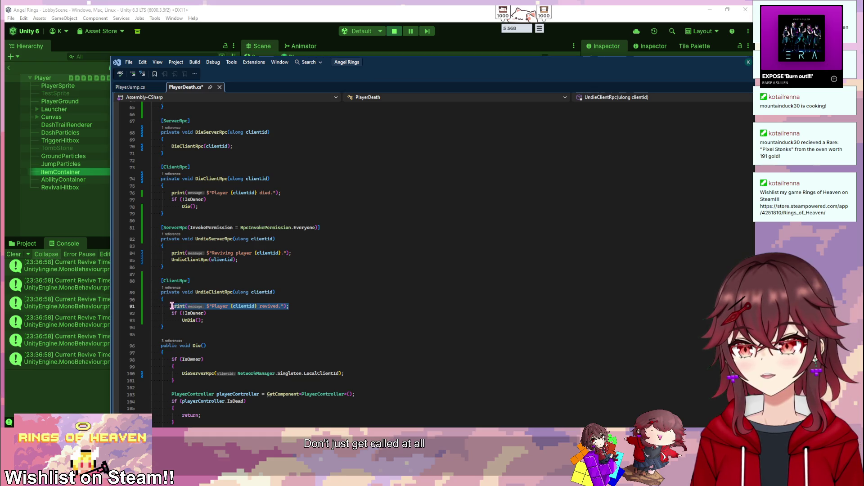
{"action": "left_click_drag", "start_coordinate": [292, 253], "coordinate": [169, 257]}
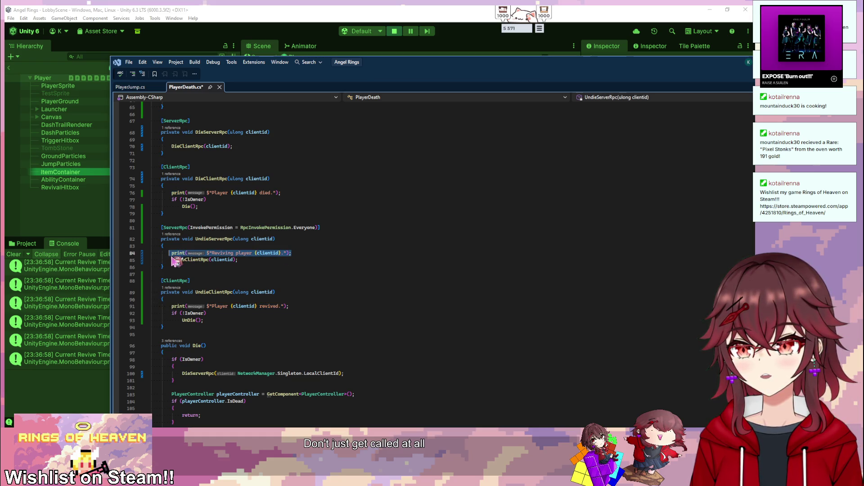
{"action": "key", "text": "ctrl+v"}
- Prefix the two messages with 'Server:' and 'Client:', save, and return to Unity
{"action": "left_click", "coordinate": [214, 253]}
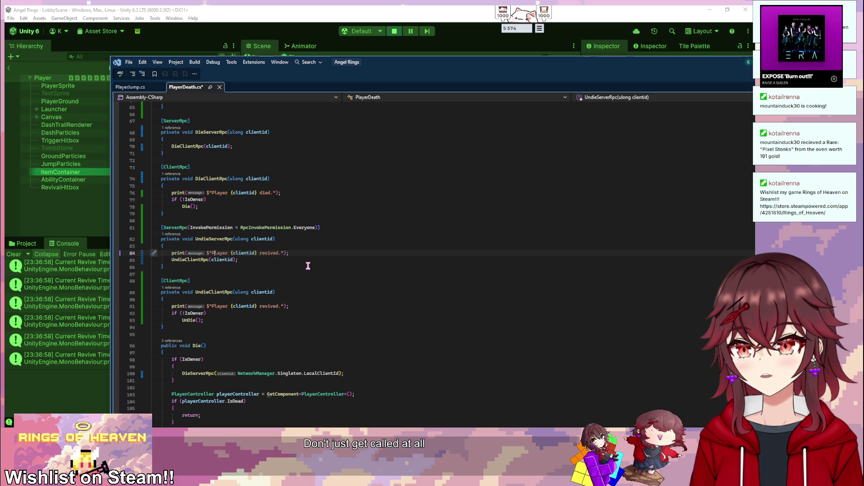
{"action": "type", "text": "Server:"}
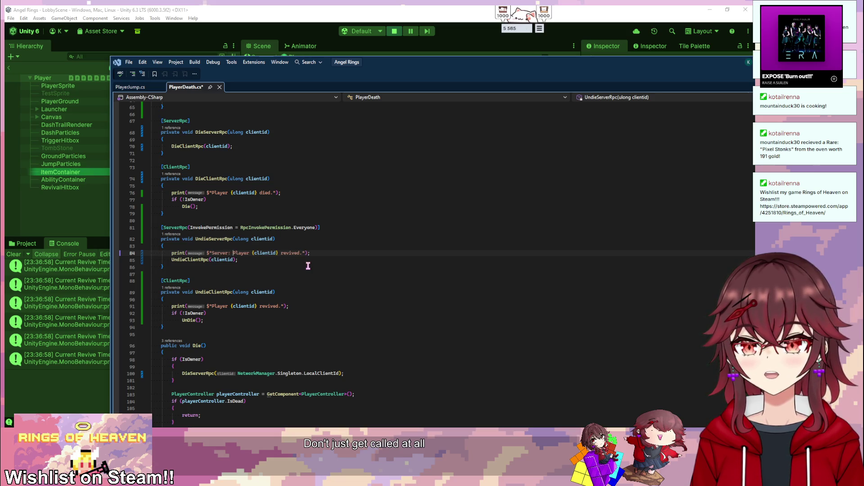
{"action": "left_click", "coordinate": [212, 306]}
{"action": "type", "text": "Client:"}
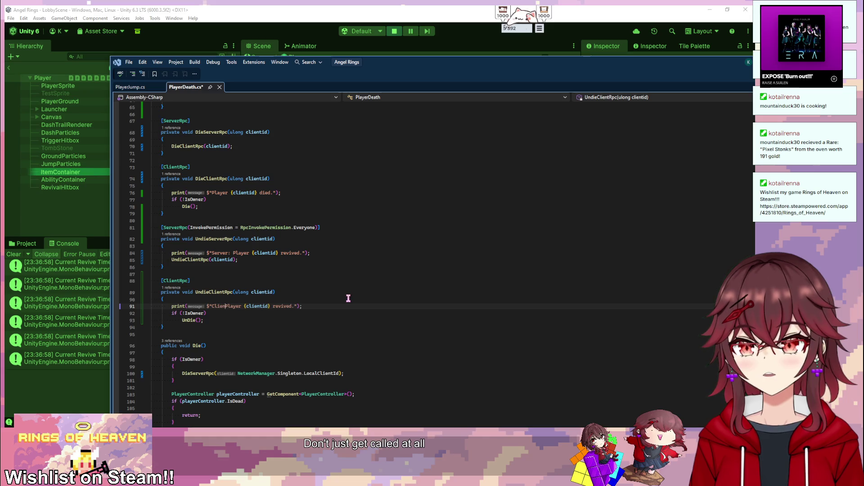
{"action": "key", "text": "ctrl+s"}
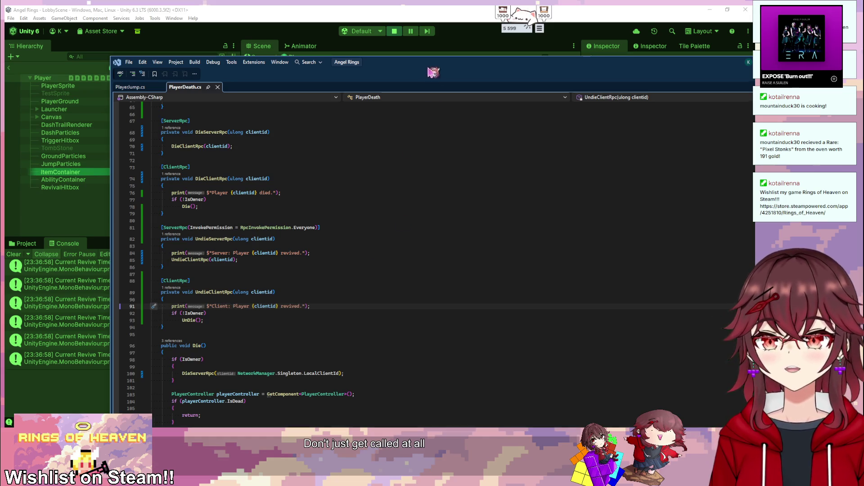
{"action": "left_click", "coordinate": [450, 14]}
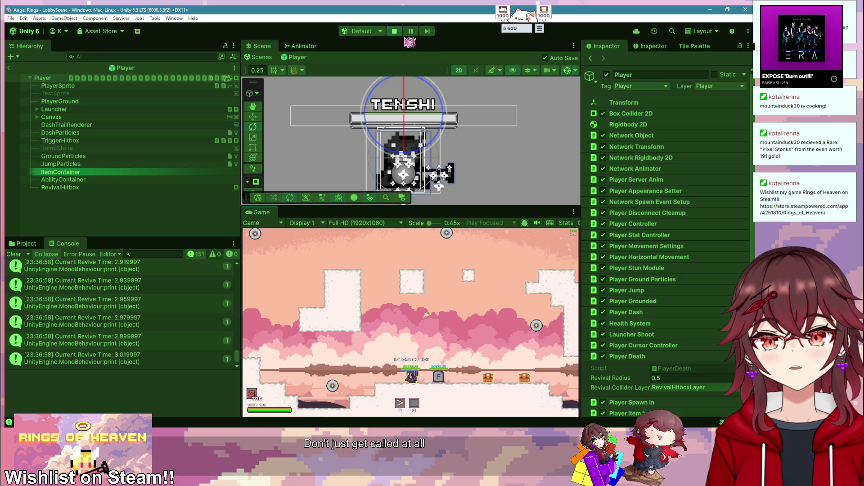
- Restart Play mode and create a new hosted co-op game from the PLAY menu
{"action": "left_click", "coordinate": [395, 31]}
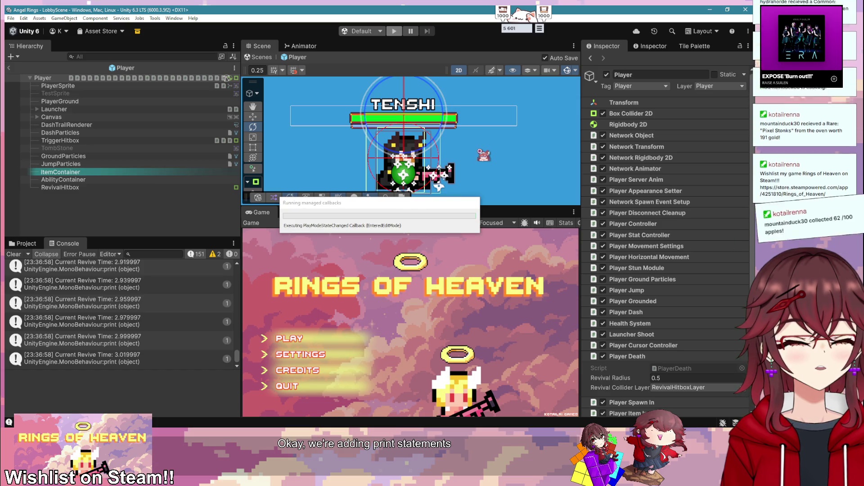
{"action": "key", "text": "alt+Tab"}
{"action": "key", "text": "alt+Tab"}
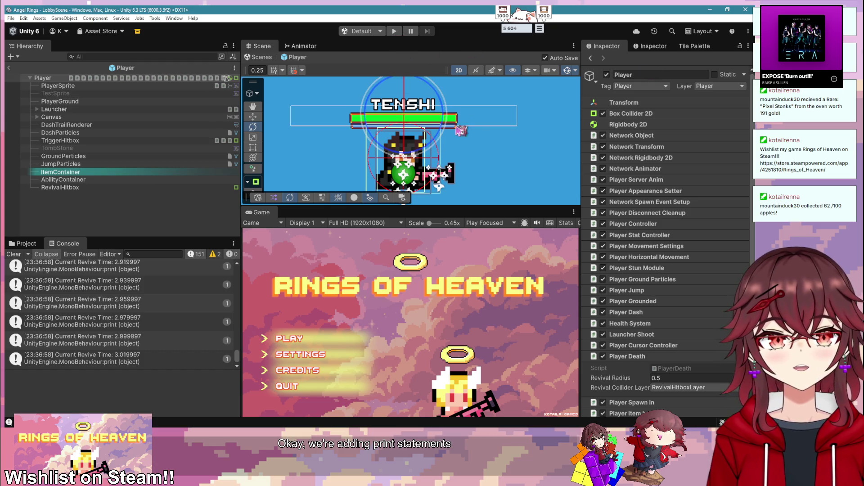
{"action": "left_click", "coordinate": [394, 31]}
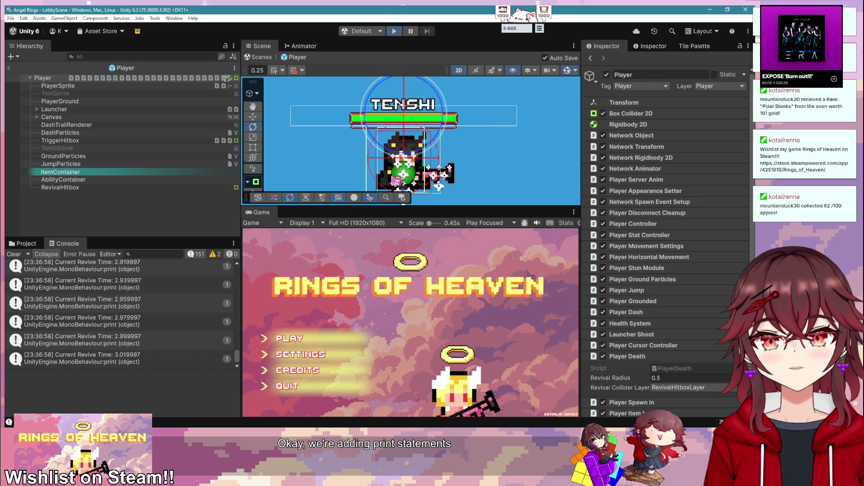
{"action": "left_click", "coordinate": [313, 336]}
{"action": "left_click", "coordinate": [313, 337]}
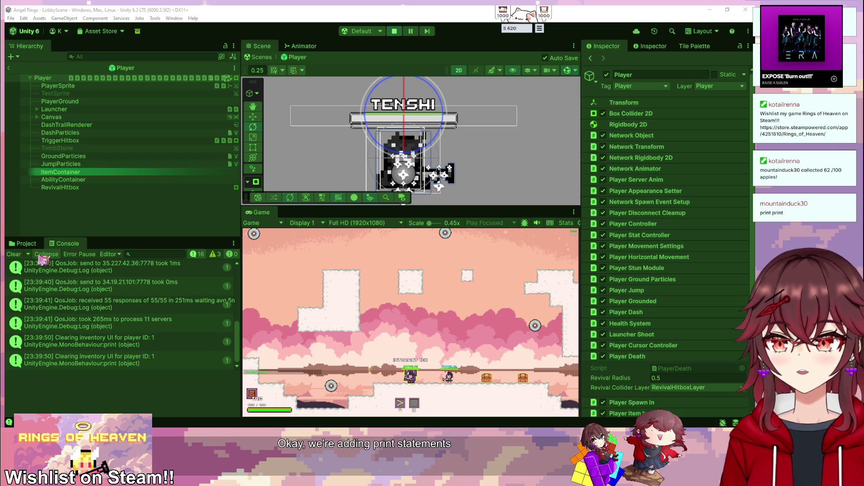
- Clear the console, test reviving until revive time hits 3.019997, then return to Visual Studio
{"action": "left_click", "coordinate": [14, 254]}
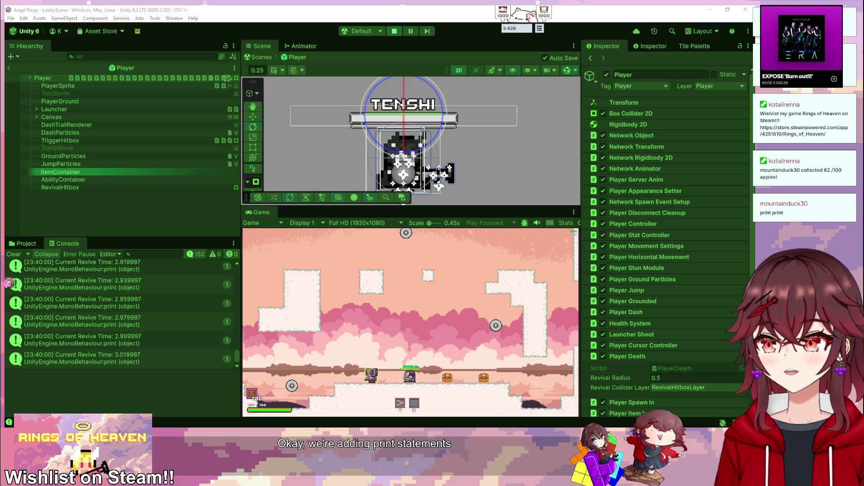
{"action": "key", "text": "alt+Tab"}
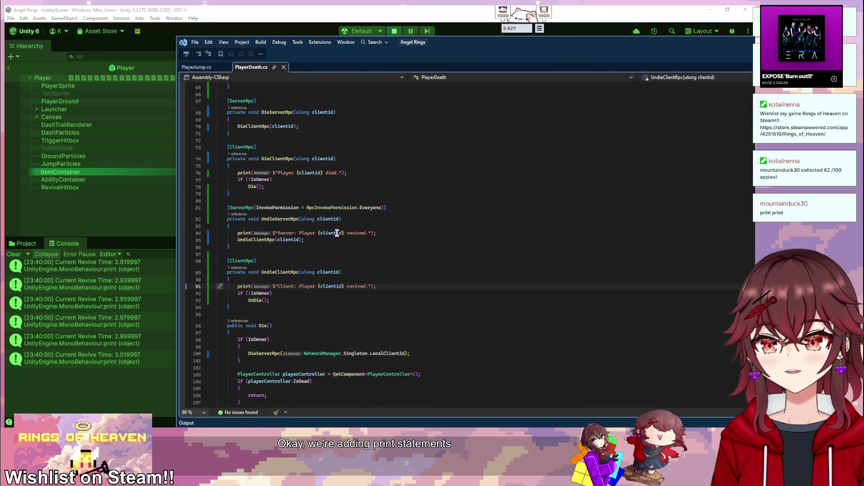
- Remove the deprecated RequireOwnership = false setting from UndieServerRpc's Rpc attribute
{"action": "scroll", "coordinate": [337, 231], "scroll_direction": "up", "scroll_amount": 20}
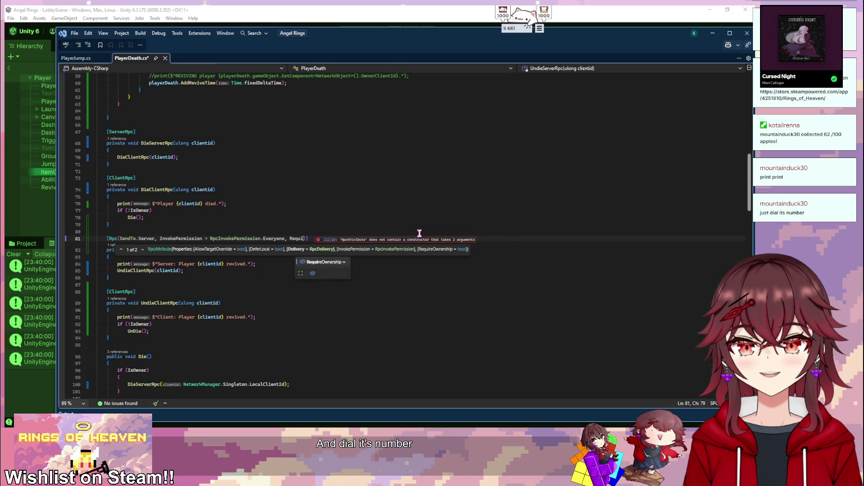
{"action": "type", "text": "fal"}
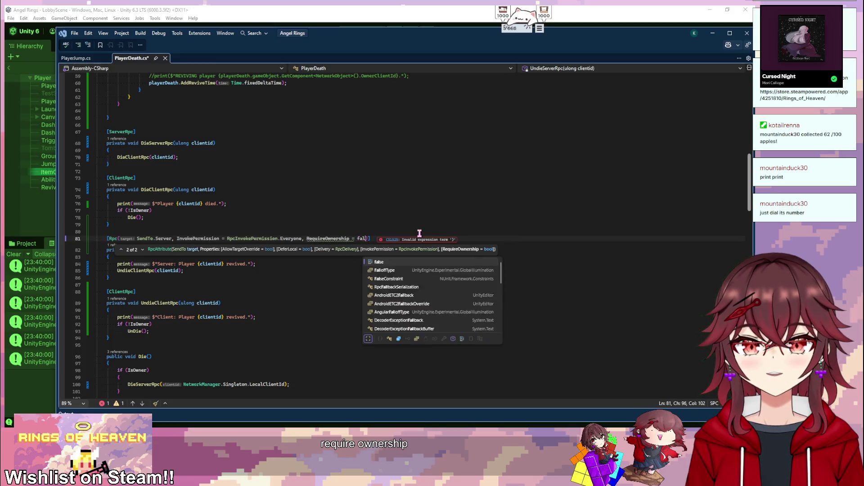
{"action": "key", "text": "Tab"}
{"action": "key", "text": "Up"}
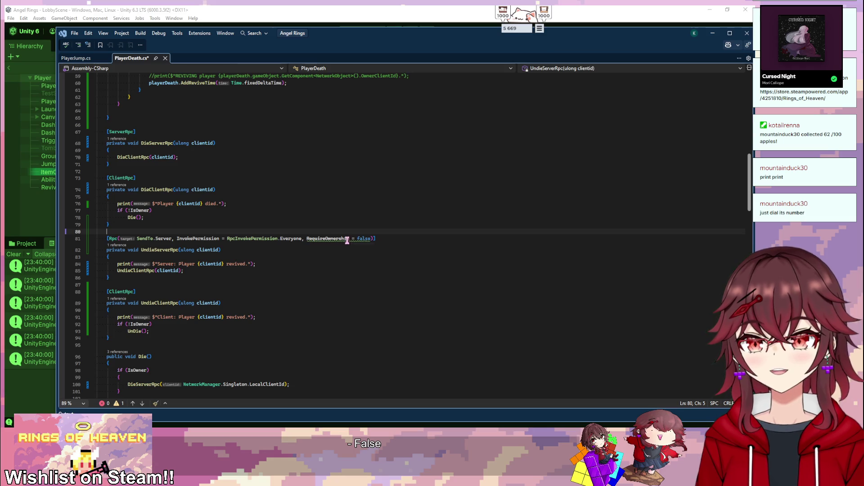
{"action": "mouse_move", "coordinate": [347, 239]}
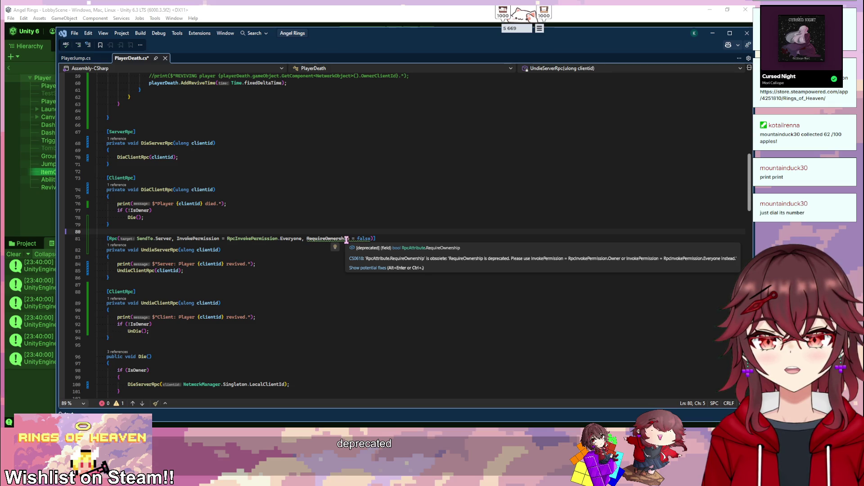
{"action": "double_click", "coordinate": [346, 239]}
{"action": "key", "text": "Delete"}
{"action": "key", "text": "Right"}
{"action": "key", "text": "Right"}
{"action": "key", "text": "Right"}
{"action": "key", "text": "BackSpace"}
{"action": "key", "text": "BackSpace"}
{"action": "key", "text": "BackSpace"}
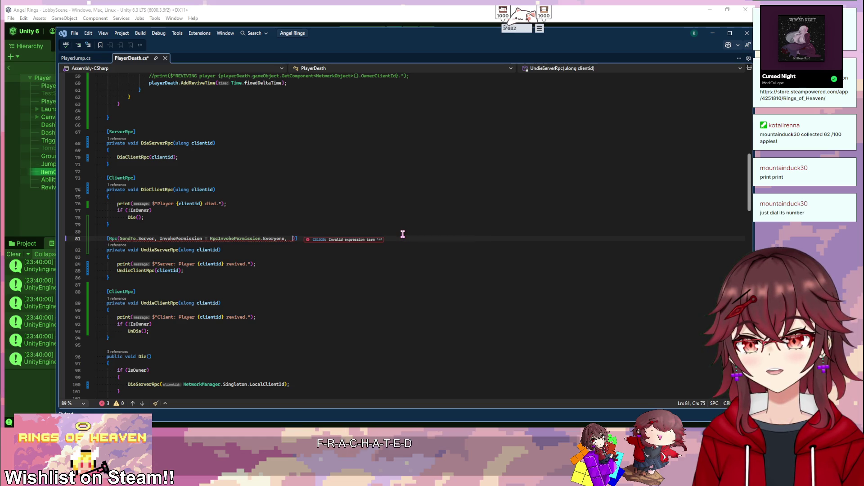
- Add print("Player revived!") before AddReviveTime's UndieServerRpc call, save, and start Play mode in Unity
{"action": "left_click", "coordinate": [259, 264]}
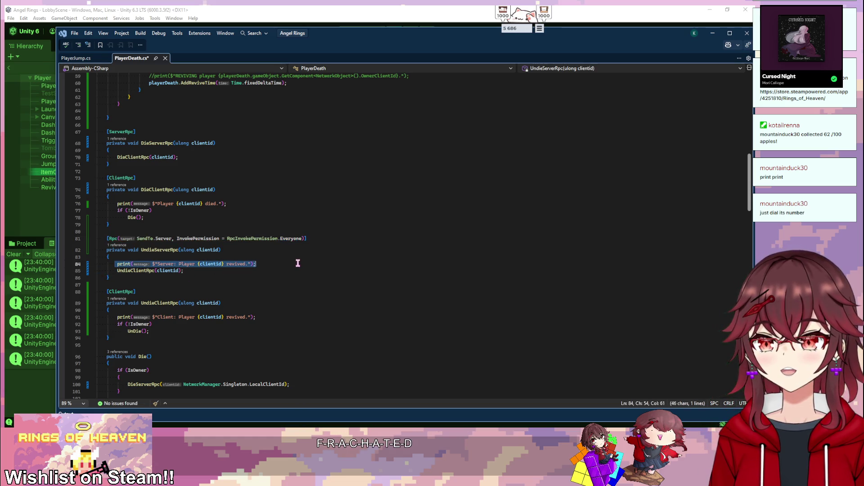
{"action": "scroll", "coordinate": [287, 262], "scroll_direction": "down", "scroll_amount": 2}
{"action": "scroll", "coordinate": [287, 261], "scroll_direction": "down", "scroll_amount": 20}
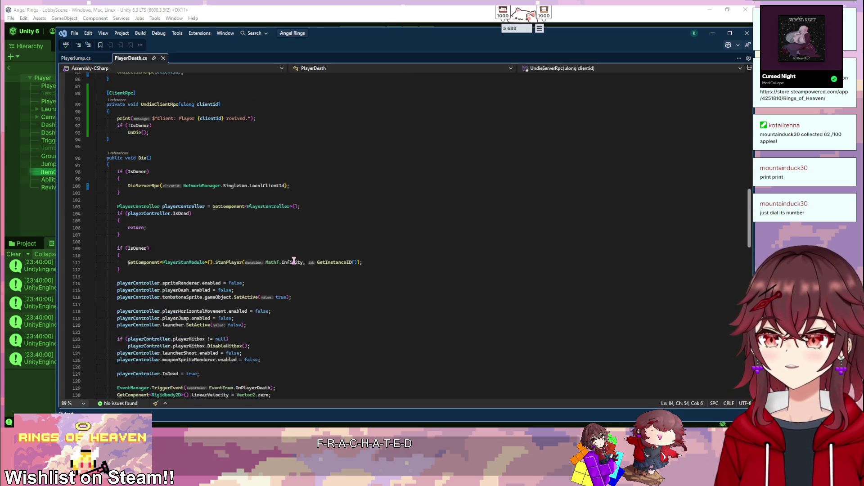
{"action": "left_click_drag", "start_coordinate": [113, 216], "coordinate": [193, 223]}
{"action": "scroll", "coordinate": [193, 223], "scroll_direction": "up", "scroll_amount": 3}
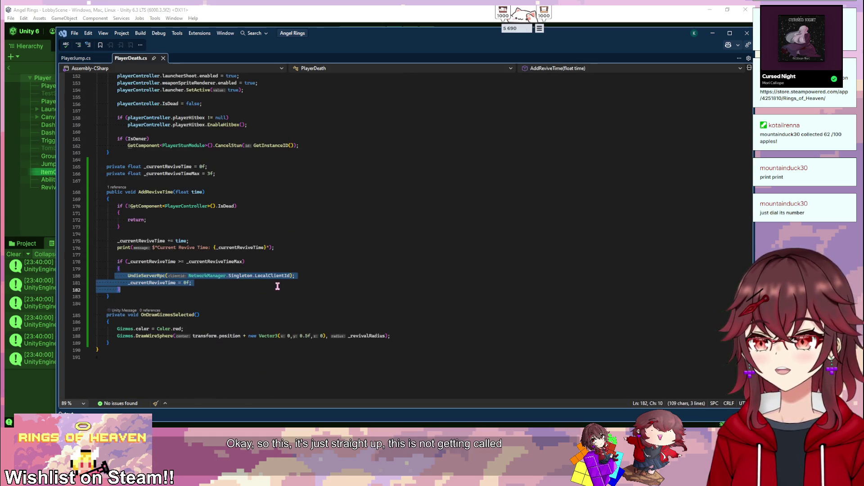
{"action": "left_click", "coordinate": [191, 269]}
{"action": "key", "text": "Return"}
{"action": "type", "text": "print(\"D"}
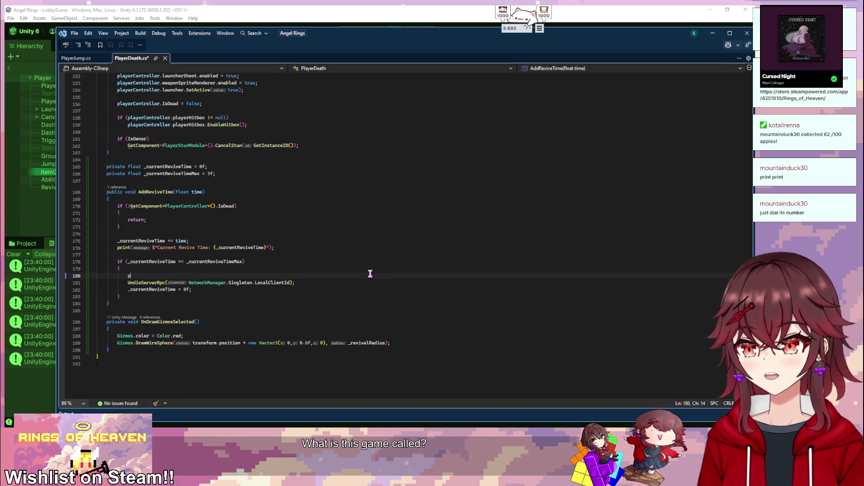
{"action": "key", "text": "BackSpace"}
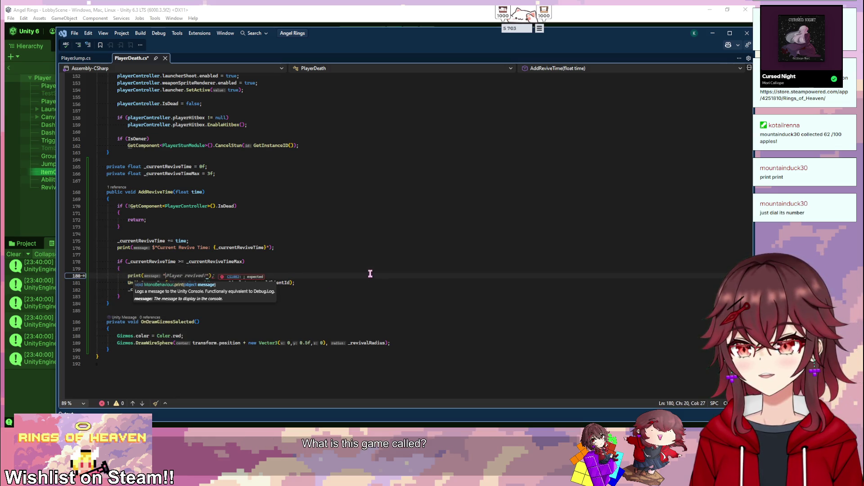
{"action": "key", "text": "Tab"}
{"action": "key", "text": "ctrl+s"}
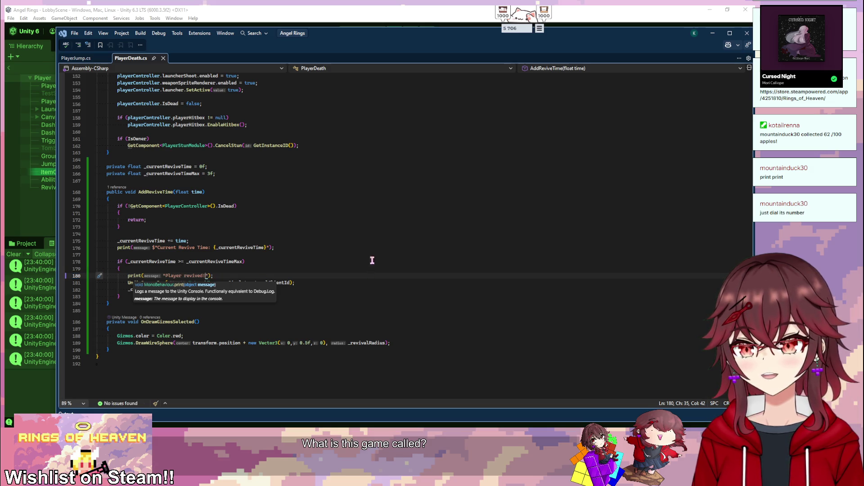
{"action": "key", "text": "alt+Tab"}
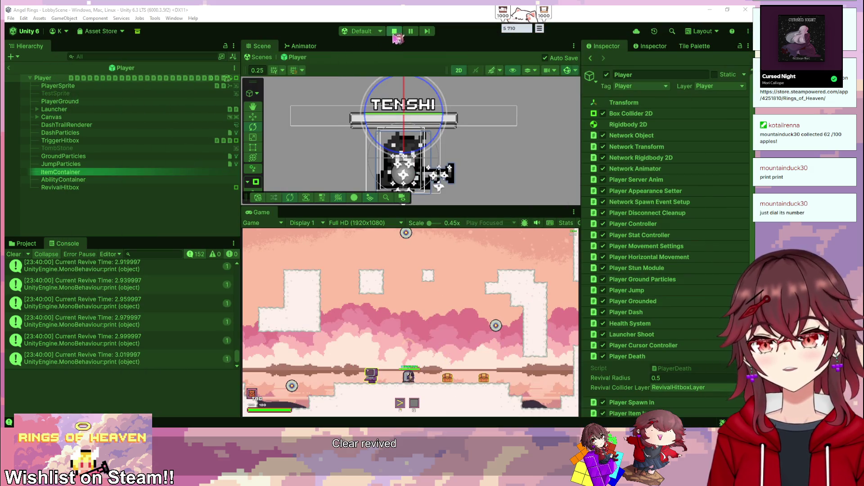
{"action": "left_click", "coordinate": [394, 32]}
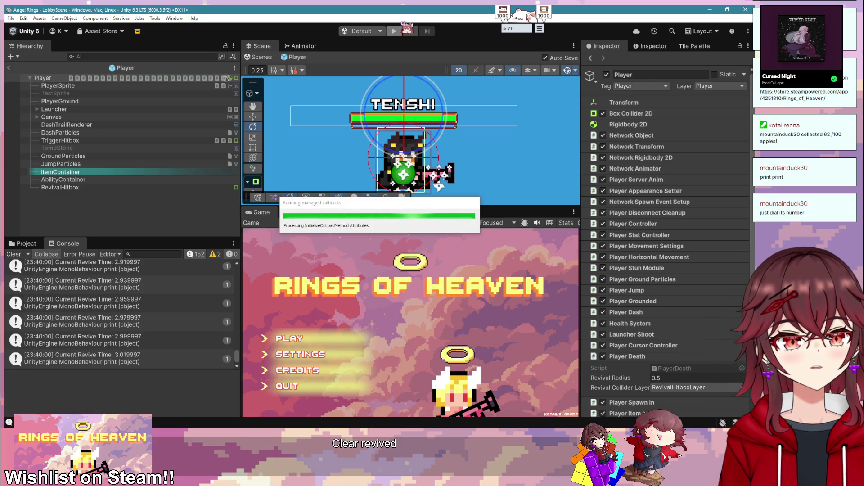
- Run a hosted co-op play test and revive the fallen player at the tombstone
{"action": "left_click", "coordinate": [395, 29]}
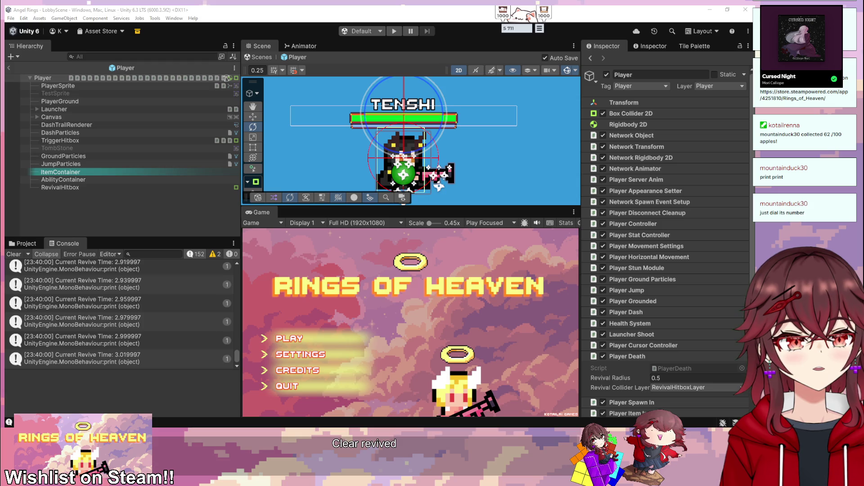
{"action": "left_click", "coordinate": [306, 338]}
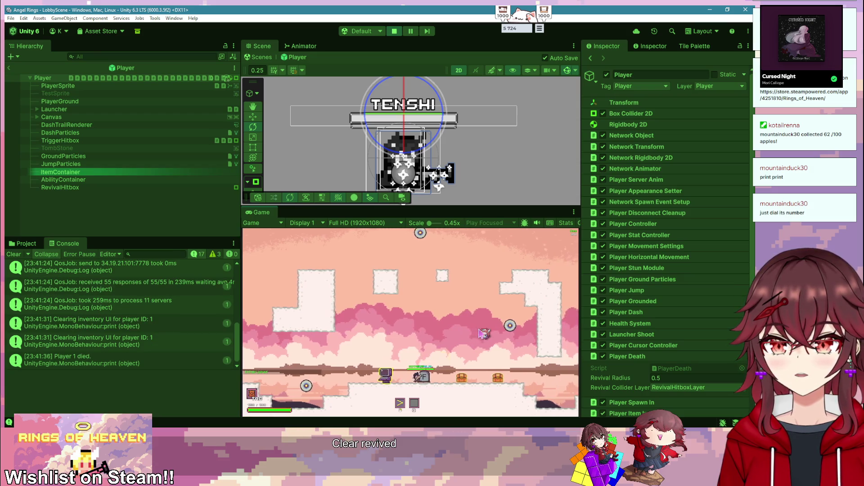
{"action": "key", "text": "f"}
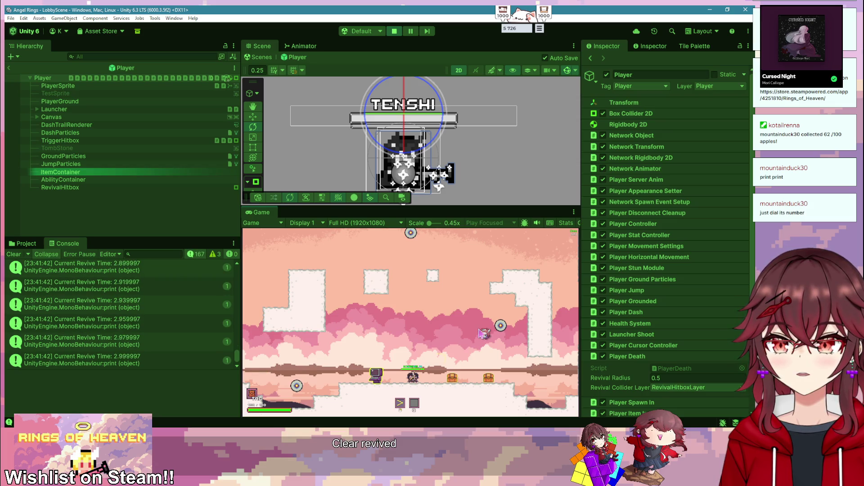
{"action": "key", "text": "a"}
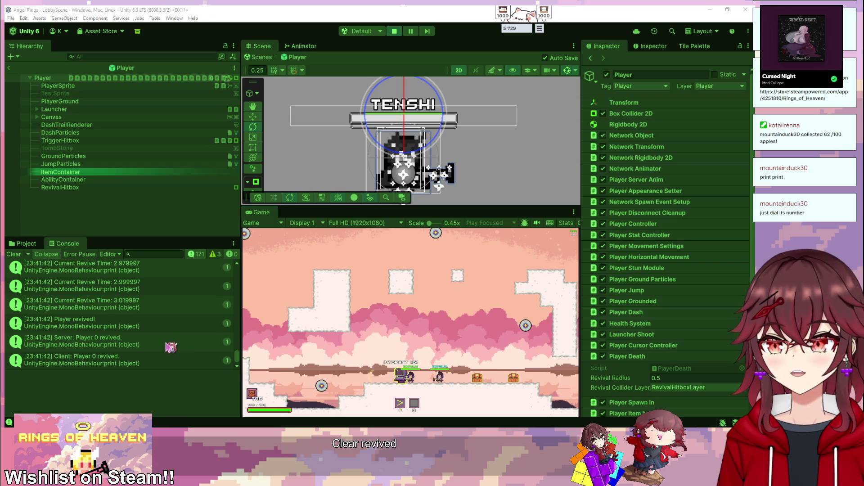
- Trace the 'Client: Player 0 revived.' log's stack trace to PlayerDeath.cs line 91
{"action": "left_click", "coordinate": [167, 345]}
{"action": "left_click", "coordinate": [153, 364]}
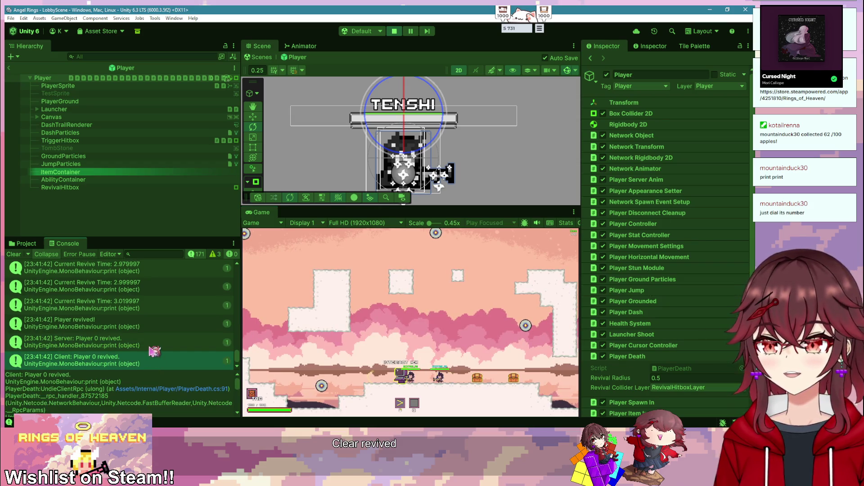
{"action": "scroll", "coordinate": [155, 351], "scroll_direction": "down", "scroll_amount": 1}
{"action": "key", "text": "alt+Tab"}
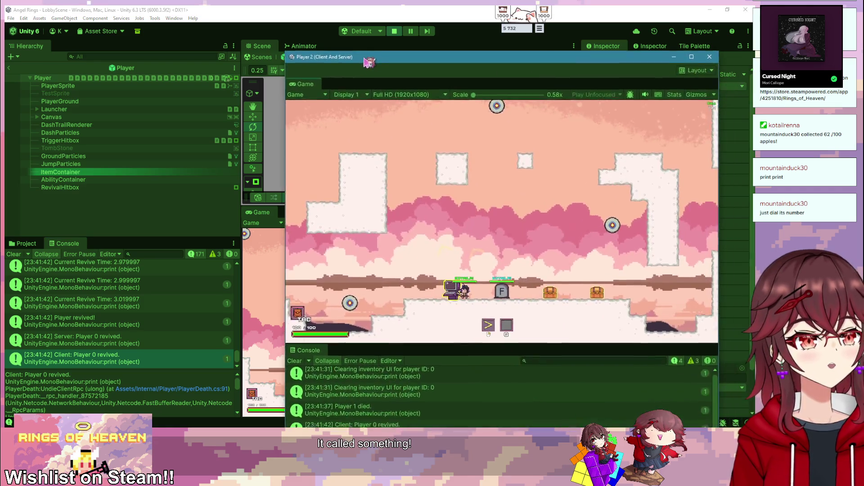
- Check the client's revive log in Player 2, then start removing UndieClientRpc's non-owner check
{"action": "left_click", "coordinate": [394, 411]}
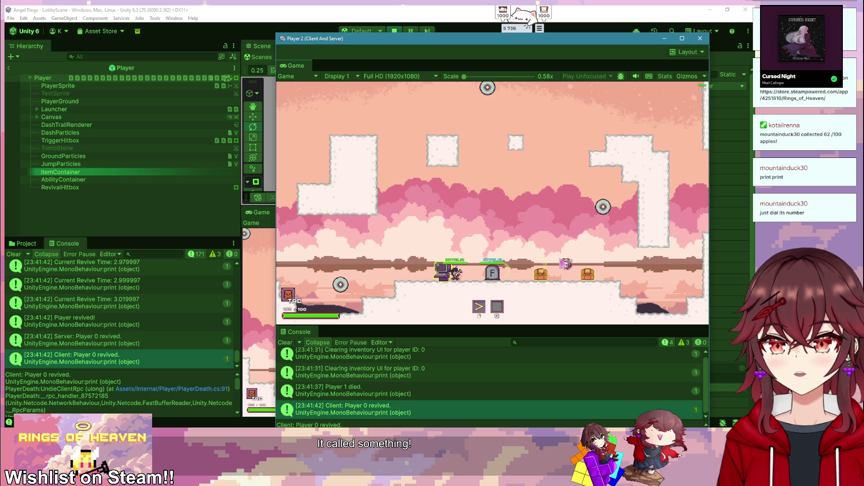
{"action": "left_click_drag", "start_coordinate": [428, 41], "coordinate": [406, 39]}
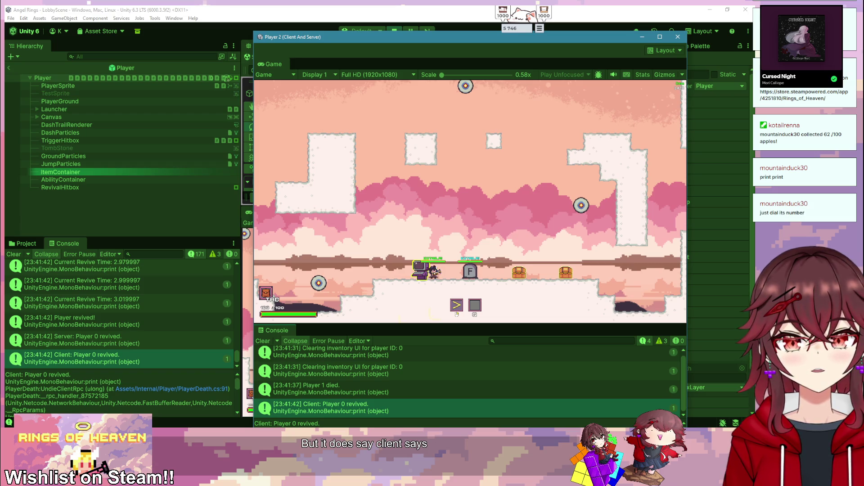
{"action": "key", "text": "alt+Tab"}
{"action": "key", "text": "Delete"}
{"action": "left_click_drag", "start_coordinate": [330, 347], "coordinate": [295, 349]}
- Replace the 'if (!IsOwner)' line with UnDie(); and stop the running play session
{"action": "type", "text": "UnDie();"}
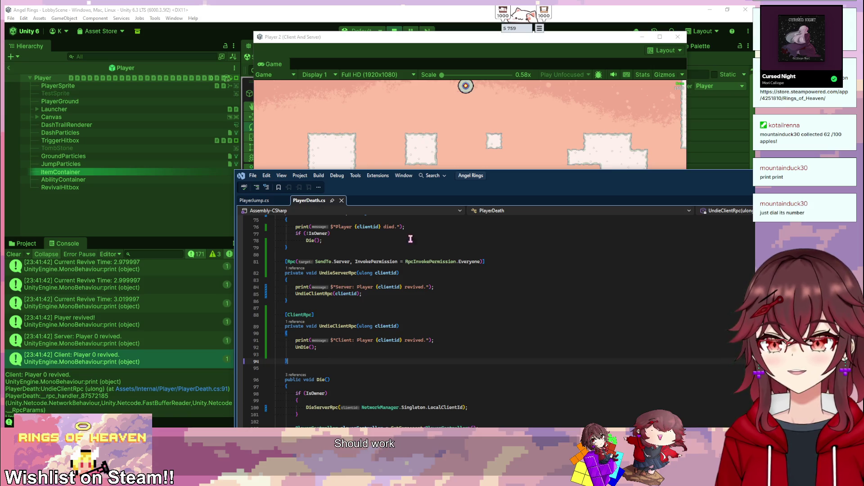
{"action": "left_click", "coordinate": [400, 31]}
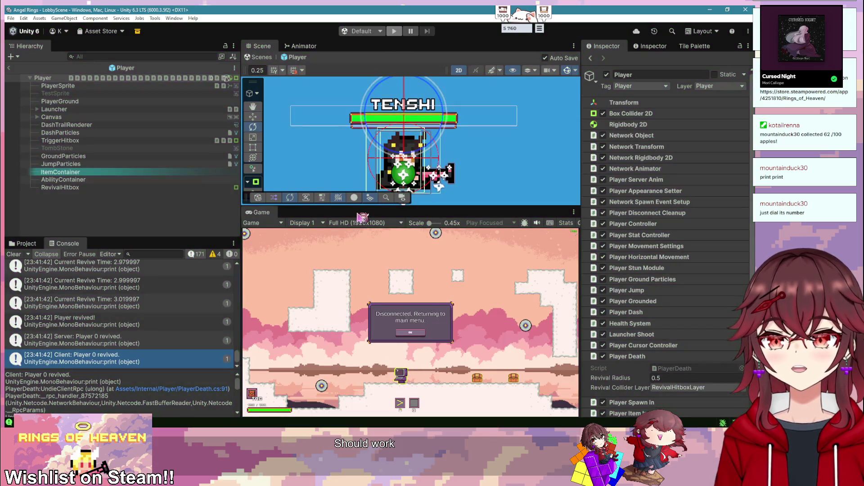
{"action": "key", "text": "alt+Tab"}
{"action": "scroll", "coordinate": [447, 339], "scroll_direction": "down", "scroll_amount": 10}
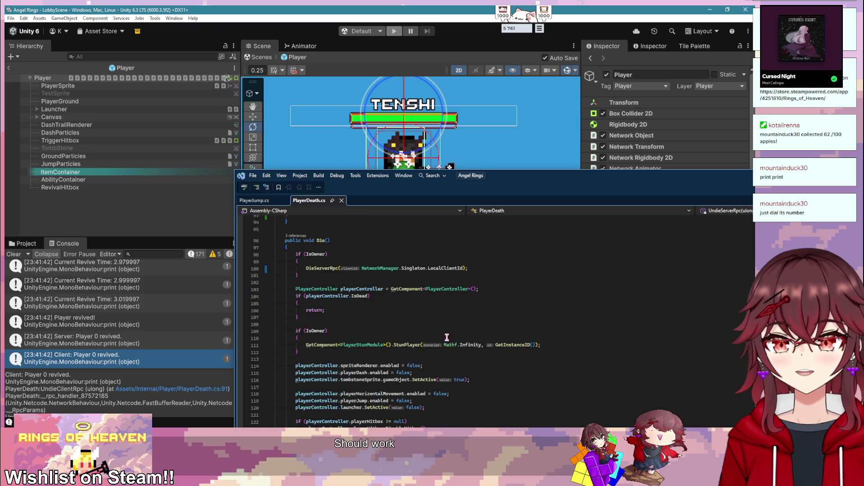
{"action": "scroll", "coordinate": [446, 339], "scroll_direction": "down", "scroll_amount": 8}
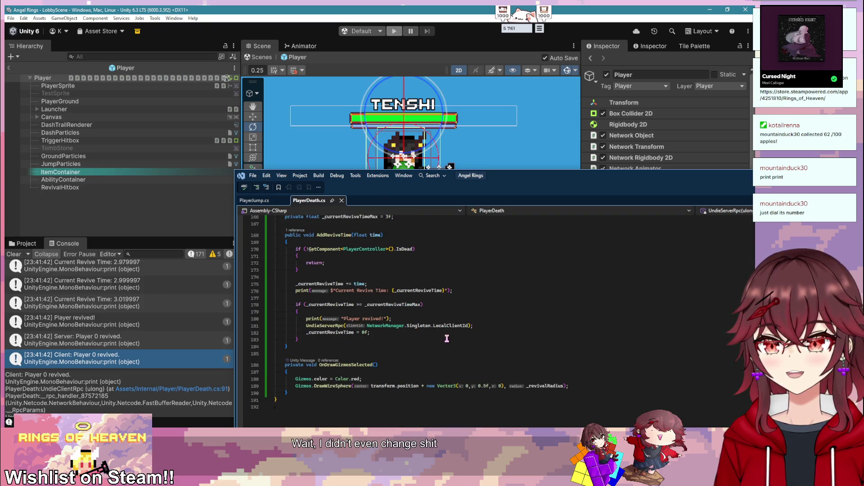
{"action": "scroll", "coordinate": [424, 333], "scroll_direction": "up", "scroll_amount": 20}
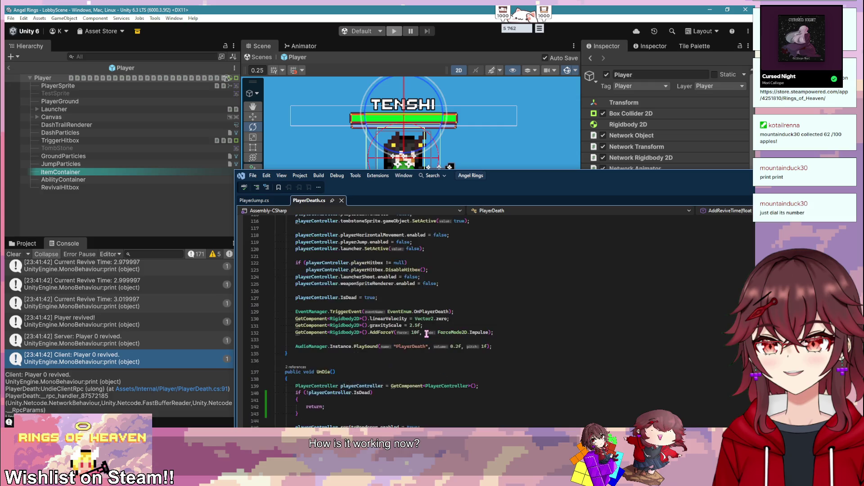
{"action": "scroll", "coordinate": [426, 333], "scroll_direction": "up", "scroll_amount": 2}
{"action": "scroll", "coordinate": [426, 334], "scroll_direction": "down", "scroll_amount": 2}
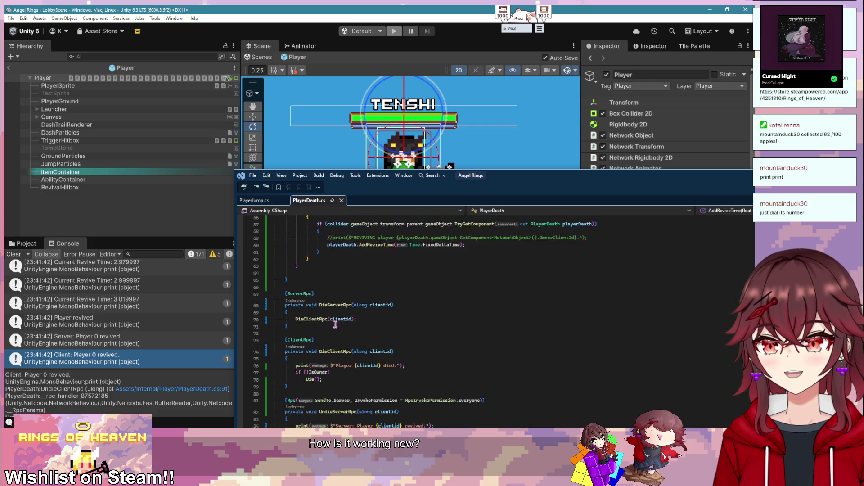
- Inspect the SendTo.Server target on UndieServerRpc, then restart play mode
{"action": "left_click", "coordinate": [96, 355]}
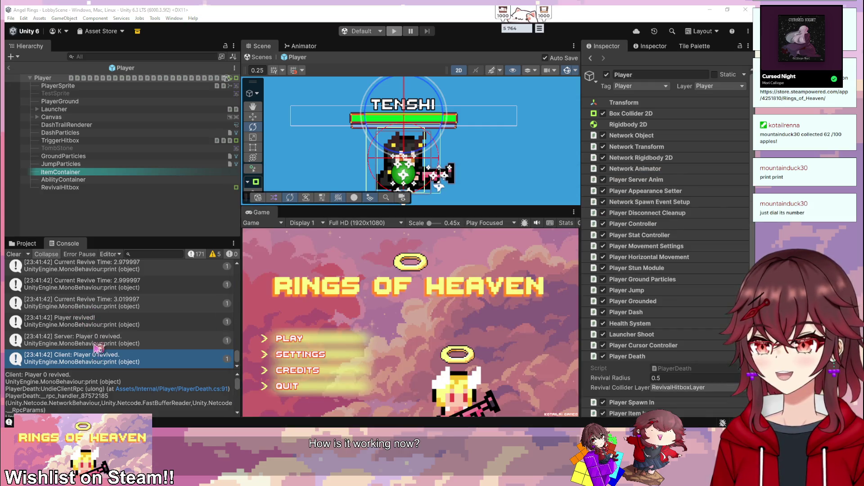
{"action": "double_click", "coordinate": [112, 340]}
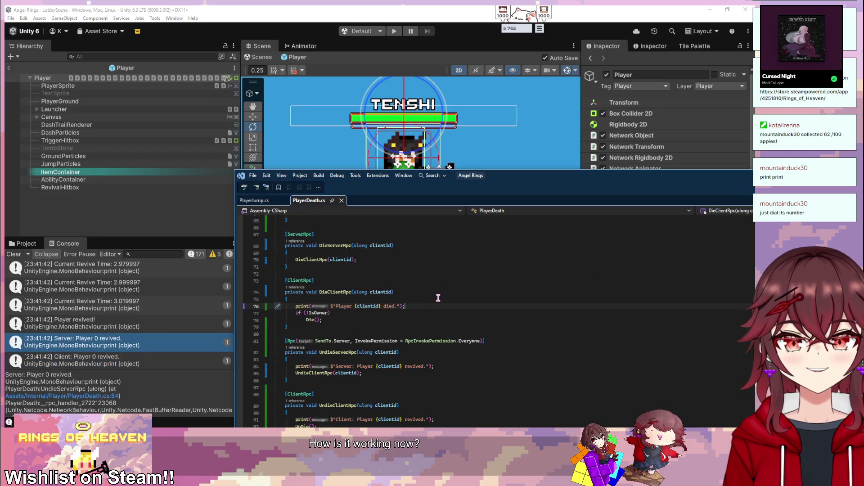
{"action": "left_click_drag", "start_coordinate": [150, 302], "coordinate": [223, 301]}
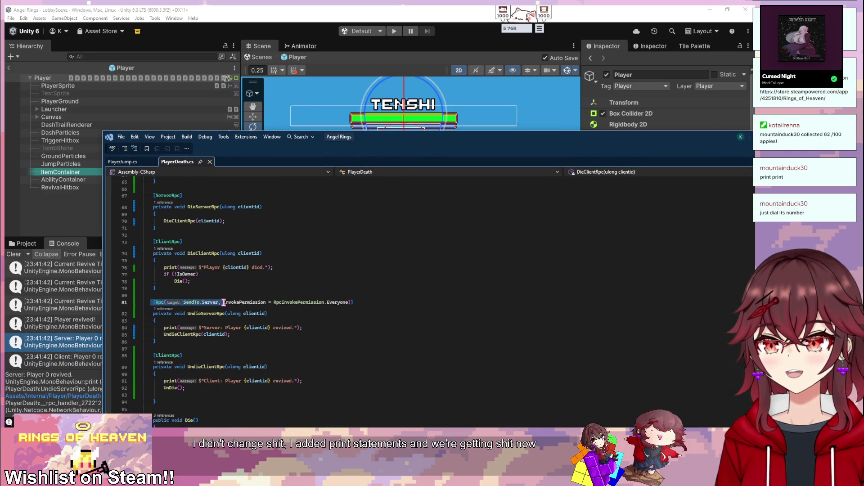
{"action": "left_click", "coordinate": [363, 310]}
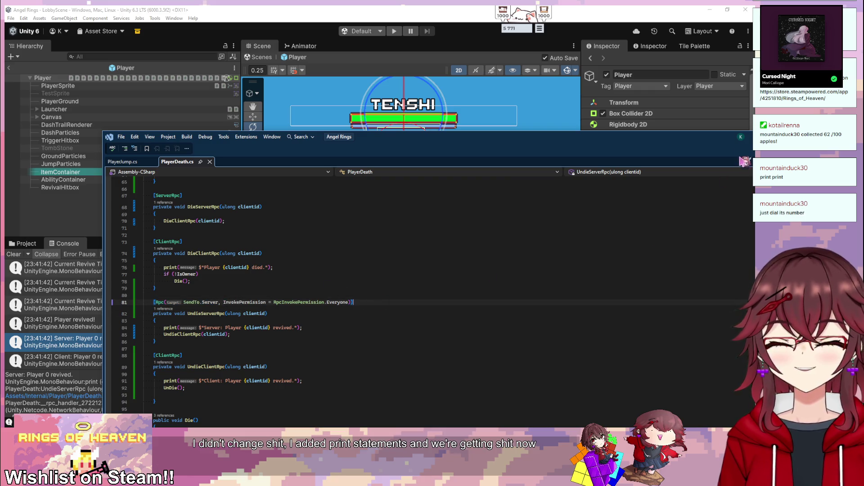
{"action": "left_click", "coordinate": [394, 31]}
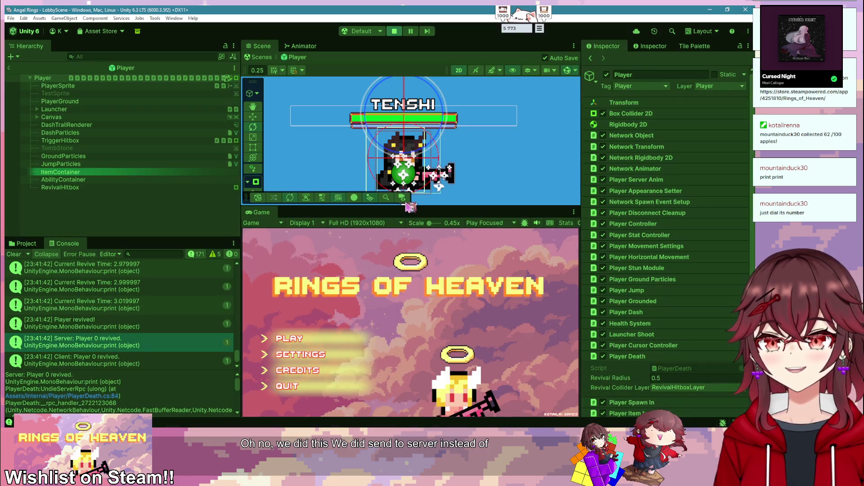
- Start a new game and walk the host onto the fallen player's tombstone to revive
{"action": "left_click", "coordinate": [302, 339]}
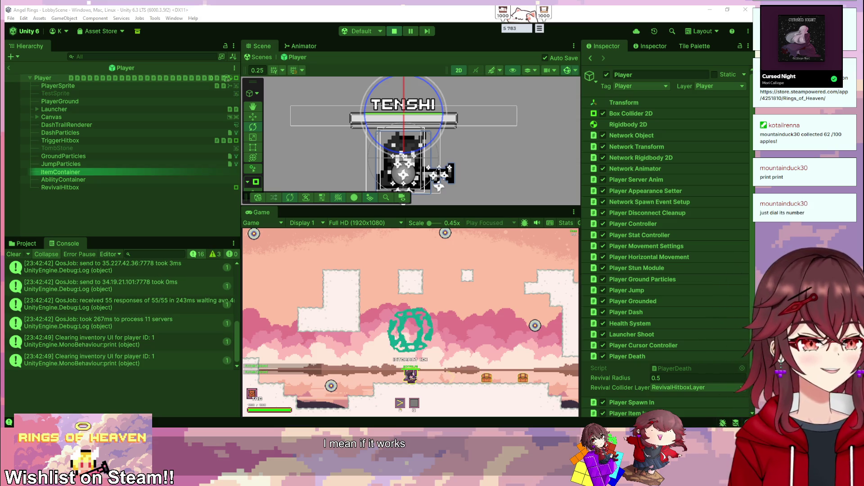
{"action": "left_click", "coordinate": [503, 336]}
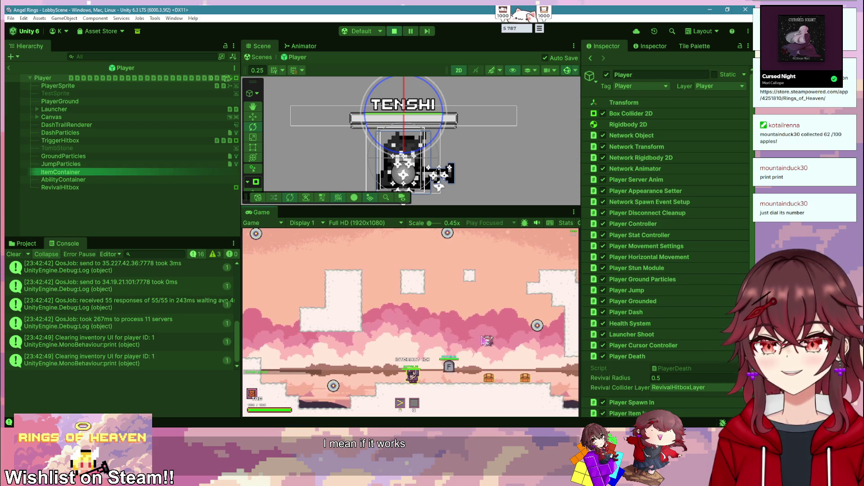
{"action": "key", "text": "d"}
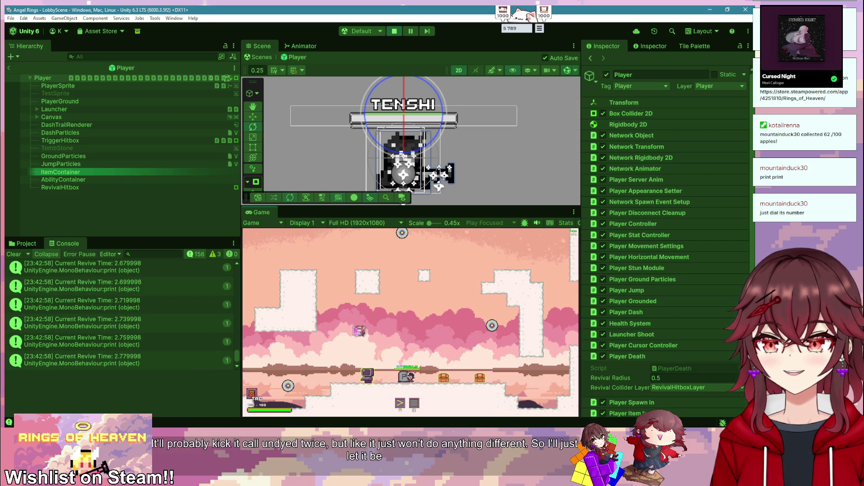
{"action": "key", "text": "a"}
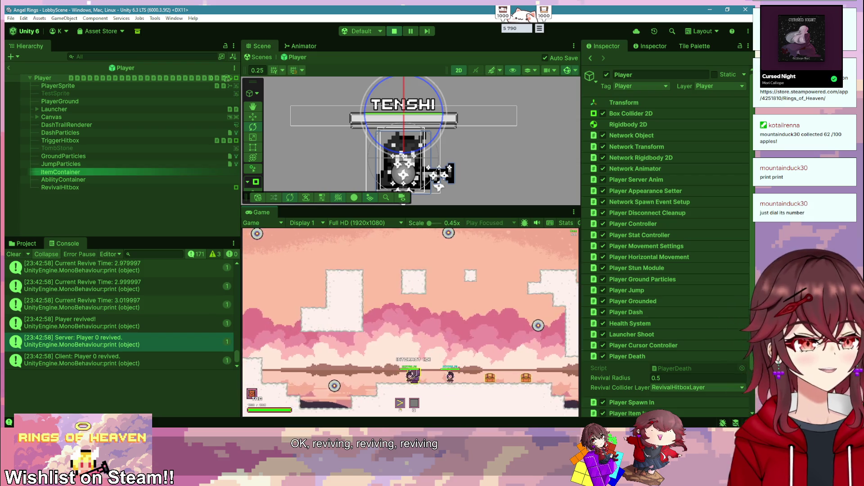
- Confirm the revived client player in Player 2 can run left, right and jump
{"action": "key", "text": "alt+Tab"}
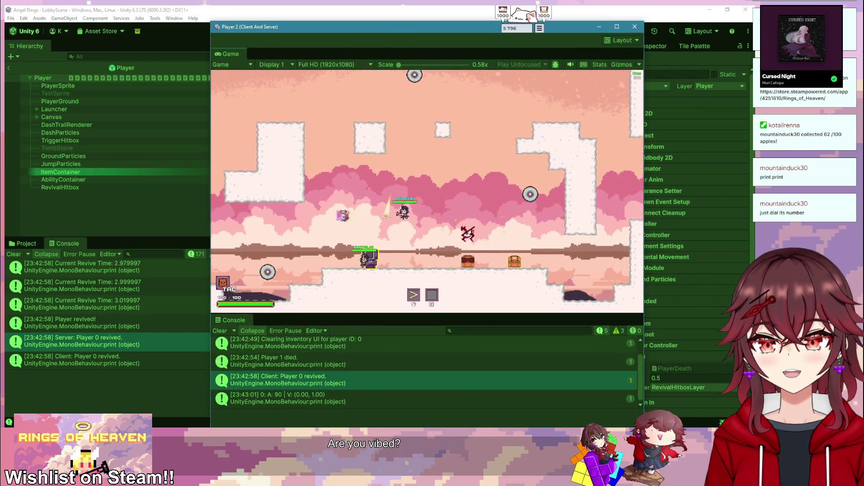
{"action": "key", "text": "a"}
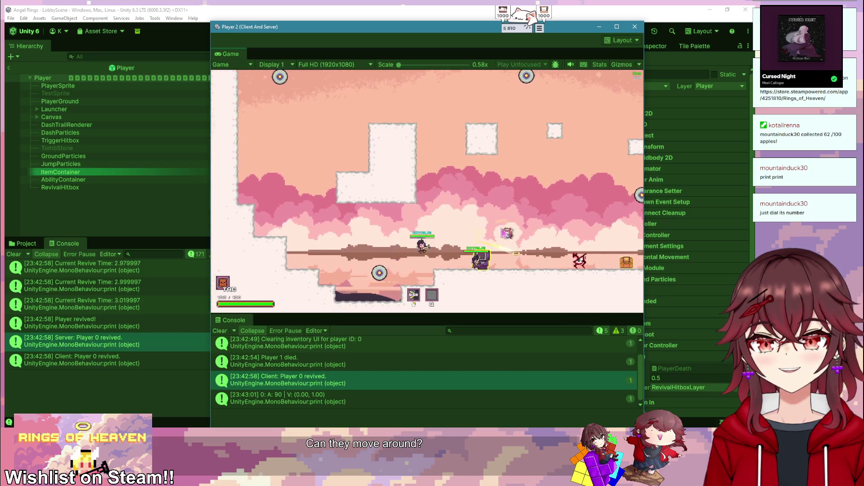
{"action": "key", "text": "d"}
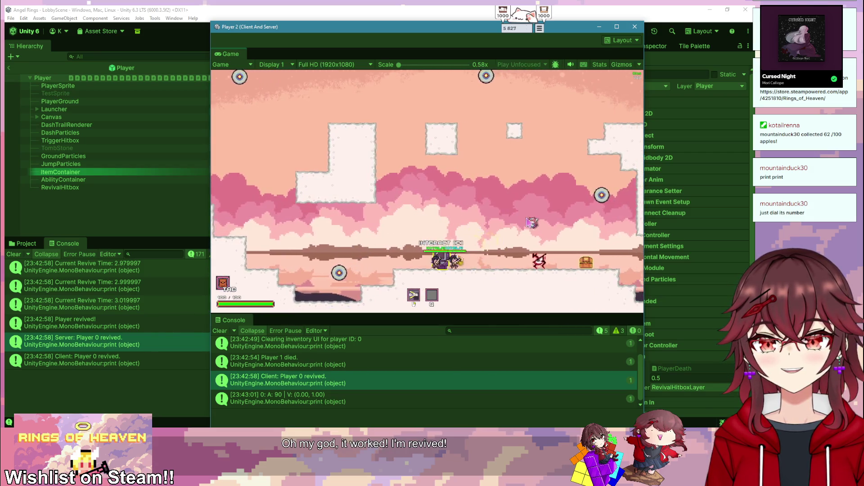
{"action": "key", "text": "space"}
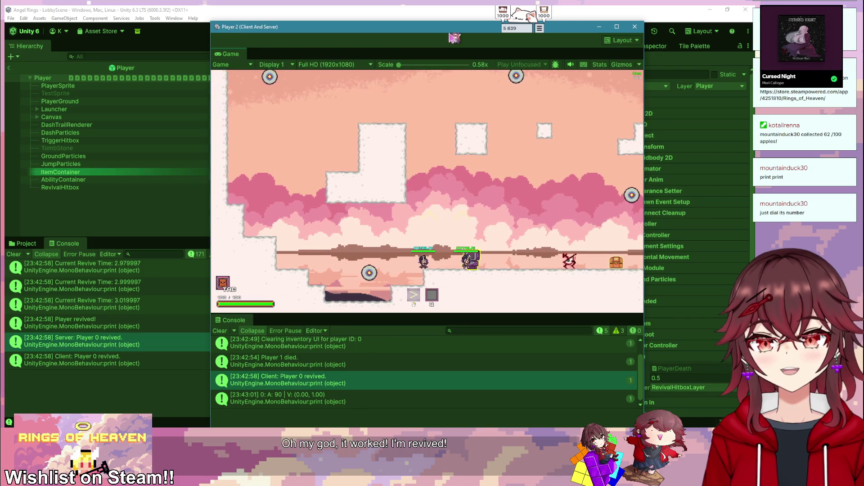
{"action": "key", "text": "alt+Tab"}
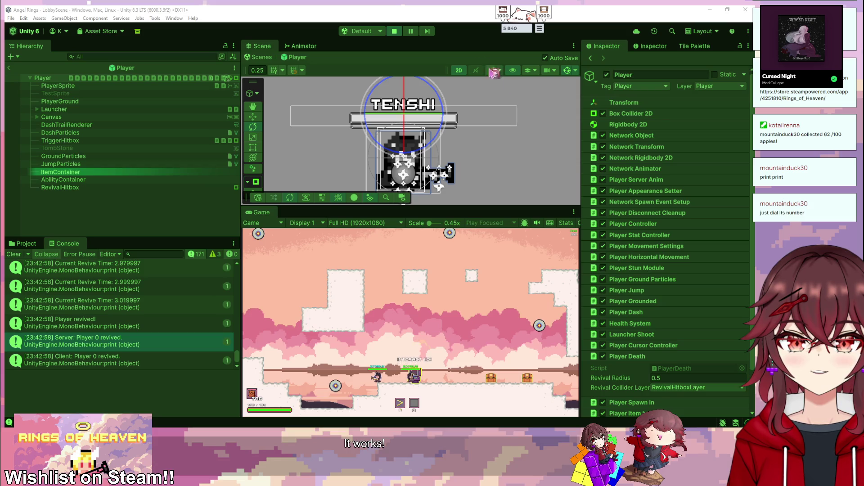
- Stop play mode and open PlayerDeath.cs in Visual Studio
{"action": "left_click", "coordinate": [398, 30]}
{"action": "double_click", "coordinate": [77, 271]}
{"action": "scroll", "coordinate": [309, 256], "scroll_direction": "up", "scroll_amount": 10}
{"action": "left_click_drag", "start_coordinate": [367, 146], "coordinate": [301, 113]}
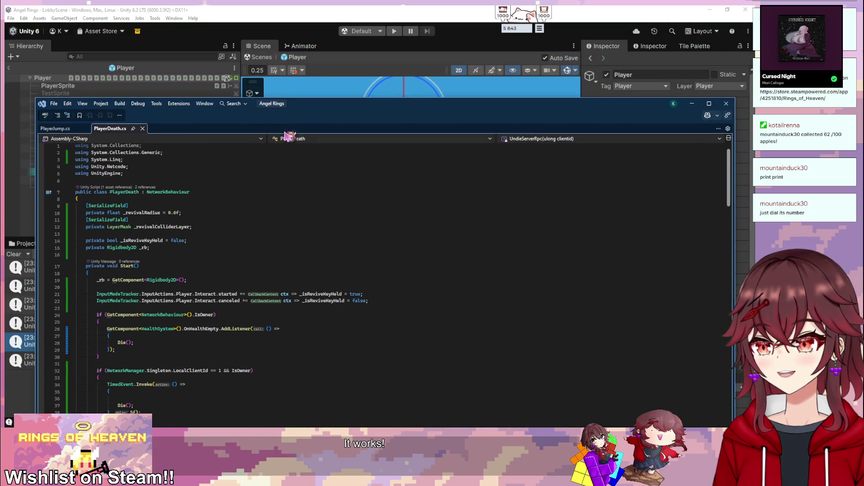
- Add an empty private void TestDeath() method below the fields
{"action": "scroll", "coordinate": [179, 274], "scroll_direction": "down", "scroll_amount": 5}
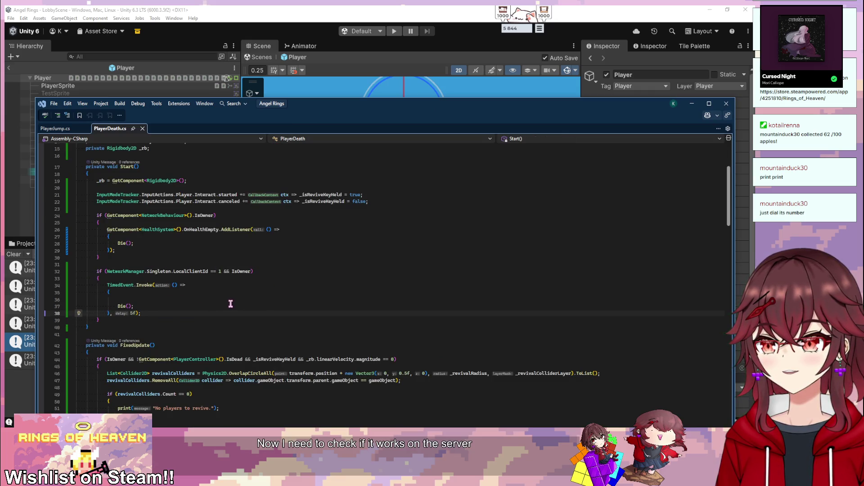
{"action": "scroll", "coordinate": [217, 303], "scroll_direction": "down", "scroll_amount": 2}
{"action": "left_click", "coordinate": [185, 289]}
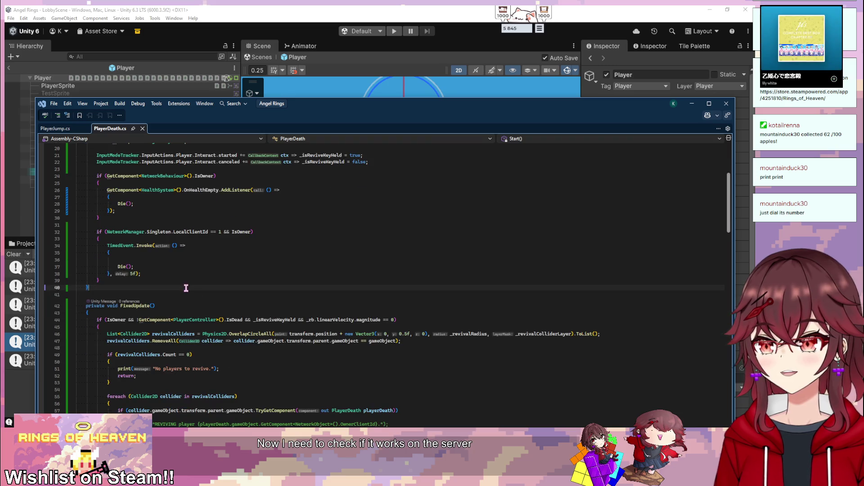
{"action": "scroll", "coordinate": [186, 288], "scroll_direction": "up", "scroll_amount": 4}
{"action": "left_click", "coordinate": [190, 195]}
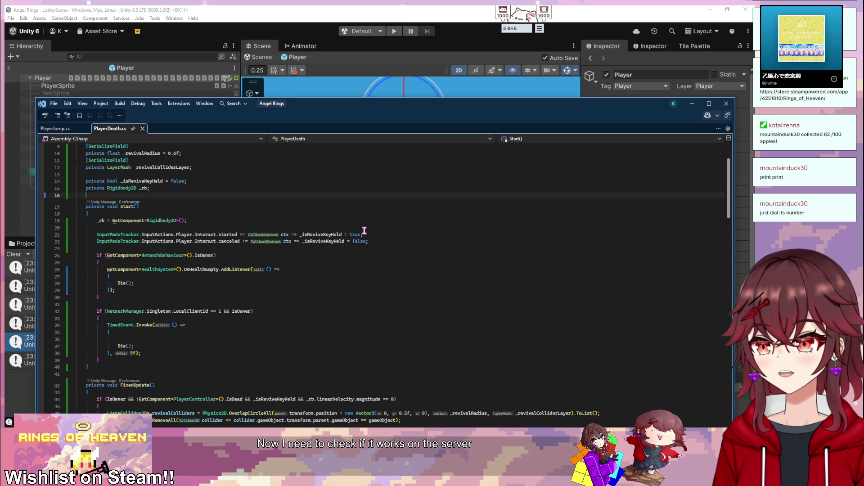
{"action": "key", "text": "Return"}
{"action": "key", "text": "Return"}
{"action": "key", "text": "Up"}
{"action": "type", "text": "private v"}
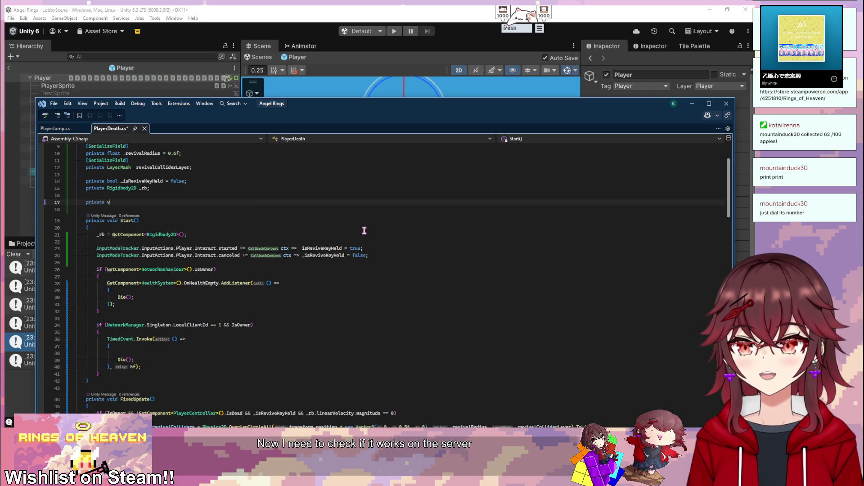
{"action": "type", "text": "oid TestDeath"}
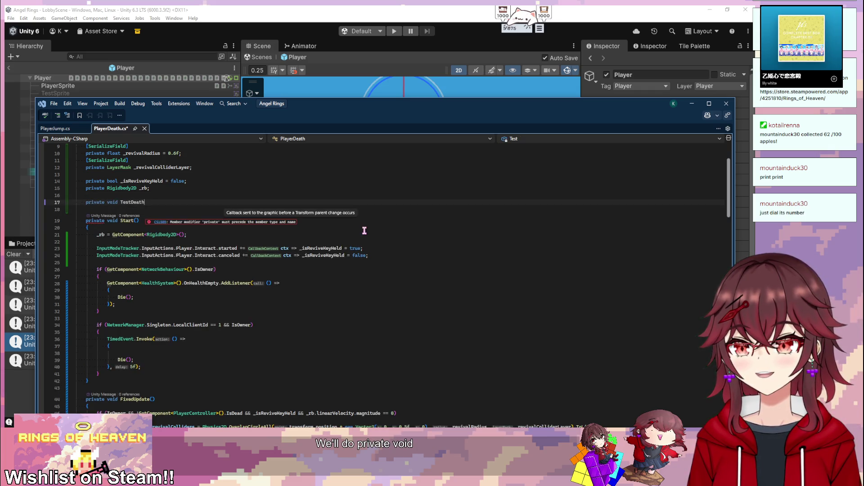
{"action": "type", "text": "()"}
{"action": "key", "text": "Return"}
{"action": "type", "text": "{"}
{"action": "key", "text": "Return"}
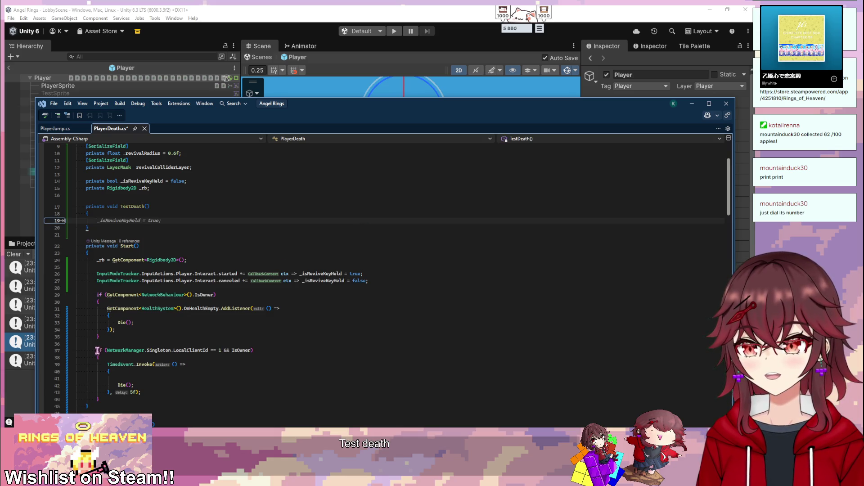
- Move the timed death block from Start into TestDeath, replacing the timed event with Die();
{"action": "left_click_drag", "start_coordinate": [97, 350], "coordinate": [116, 398]}
{"action": "key", "text": "ctrl+x"}
{"action": "left_click", "coordinate": [118, 214]}
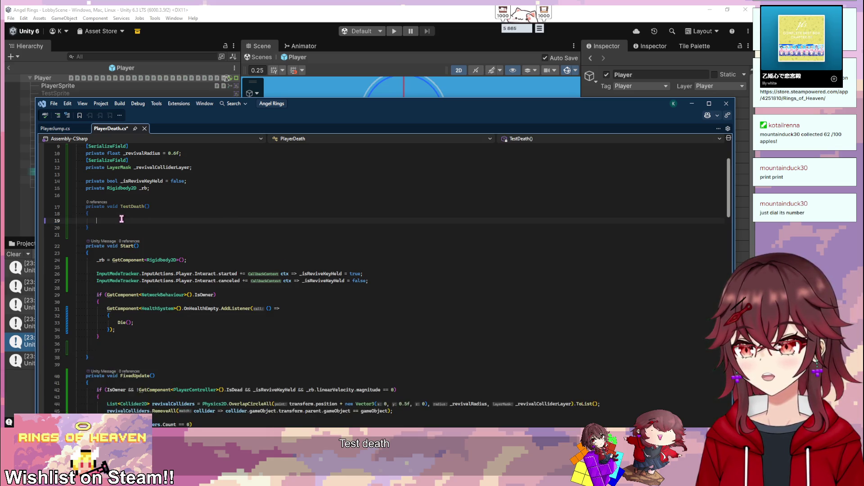
{"action": "key", "text": "ctrl+v"}
{"action": "left_click_drag", "start_coordinate": [140, 263], "coordinate": [116, 237]}
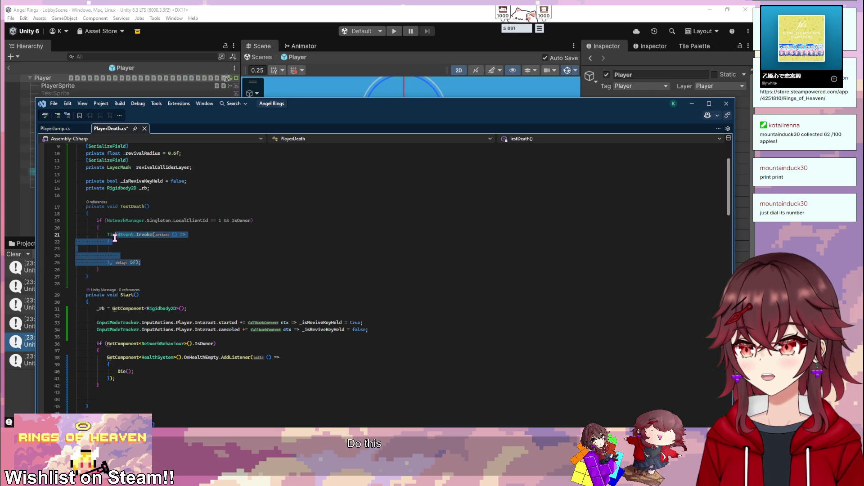
{"action": "type", "text": "Die();"}
- Trim TestDeath's condition to if (IsOwner), save, and start a Unity play test
{"action": "left_click", "coordinate": [220, 221]}
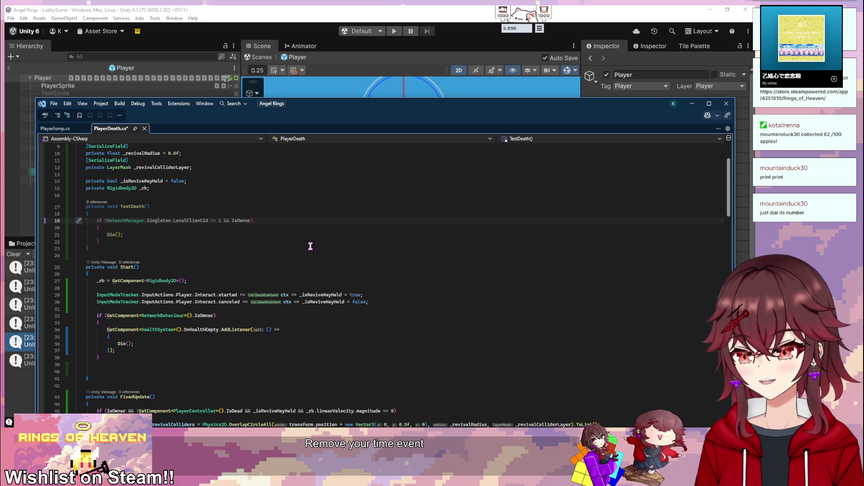
{"action": "type", "text": "0"}
{"action": "key", "text": "BackSpace"}
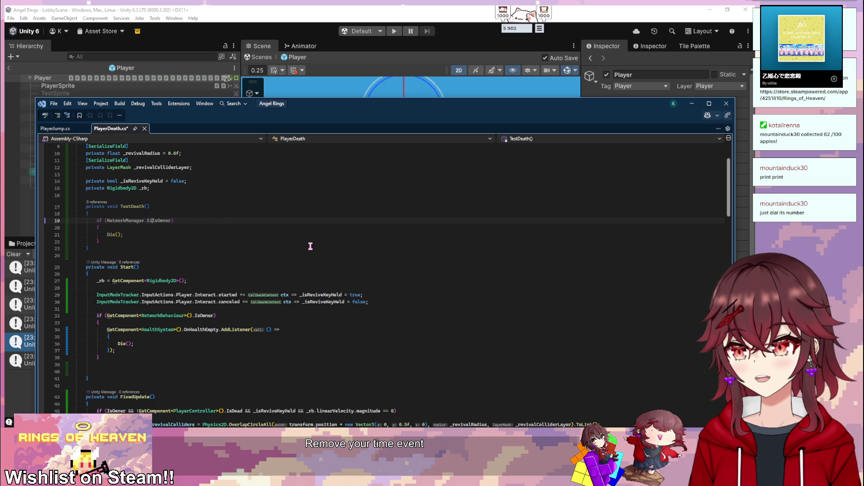
{"action": "key", "text": "BackSpace"}
{"action": "key", "text": "BackSpace"}
{"action": "key", "text": "BackSpace"}
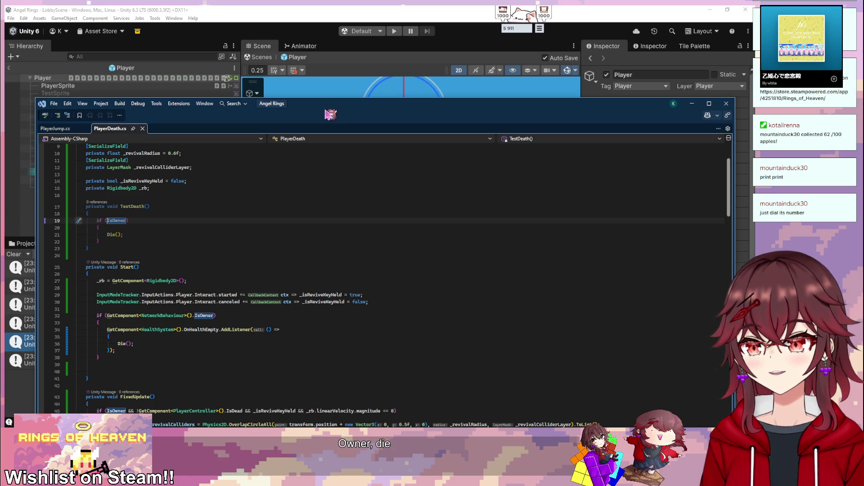
{"action": "key", "text": "ctrl+s"}
{"action": "key", "text": "alt+Tab"}
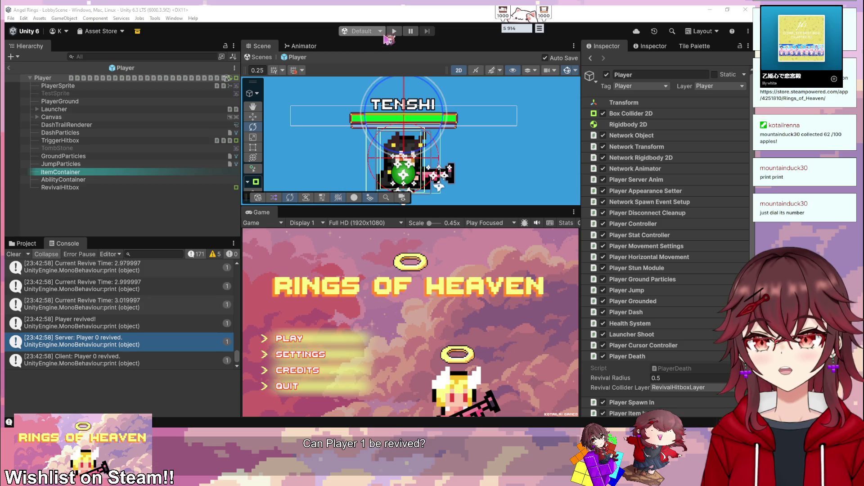
{"action": "left_click", "coordinate": [290, 339]}
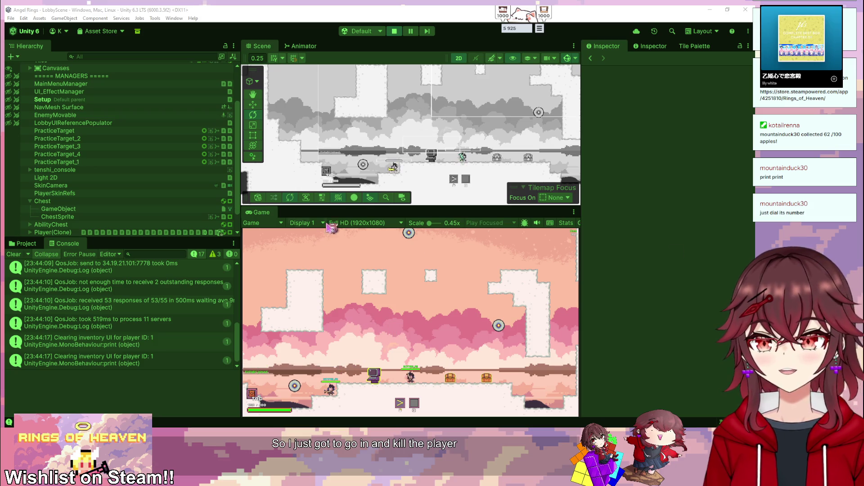
{"action": "scroll", "coordinate": [125, 207], "scroll_direction": "down", "scroll_amount": 3}
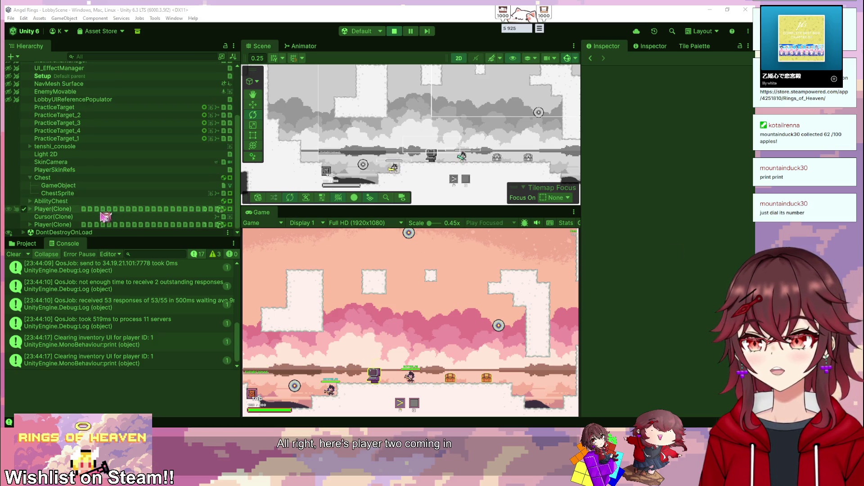
{"action": "left_click", "coordinate": [66, 210]}
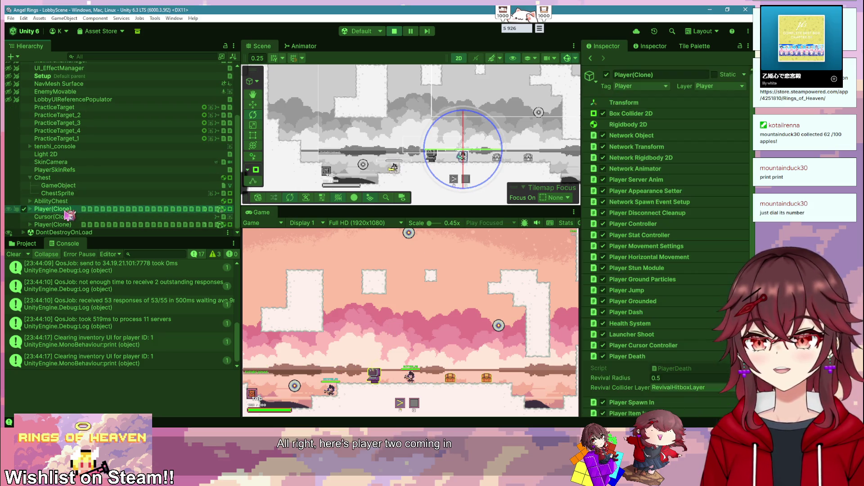
{"action": "right_click", "coordinate": [644, 358]}
{"action": "left_click", "coordinate": [394, 34]}
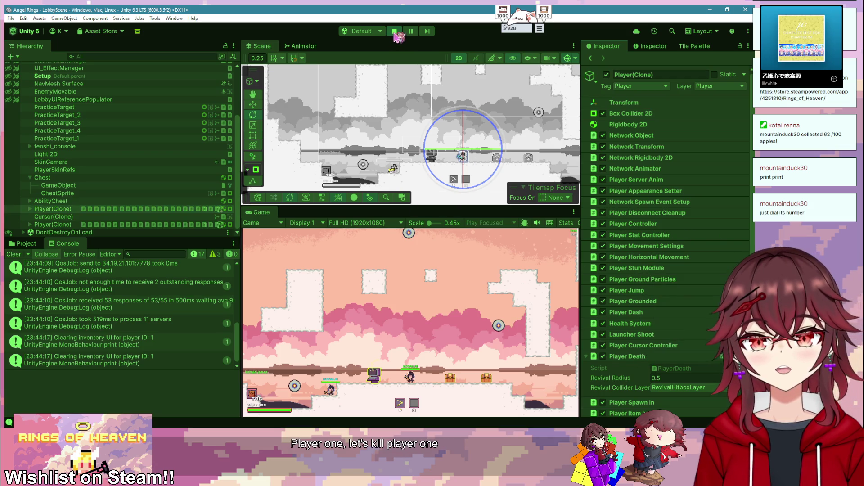
{"action": "left_click", "coordinate": [395, 32]}
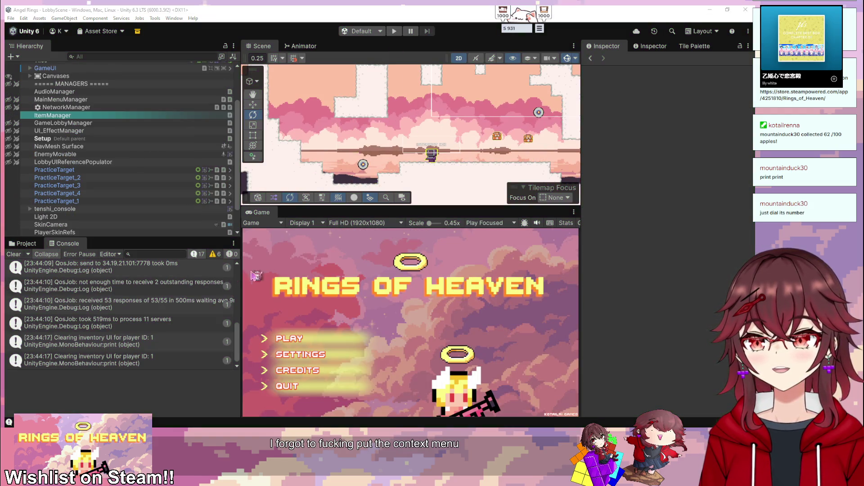
{"action": "key", "text": "alt+Tab"}
- Add [ContextMenu("Test Death")] above TestDeath, save, and re-enter play mode in Unity
{"action": "left_click", "coordinate": [215, 221]}
{"action": "key", "text": "Return"}
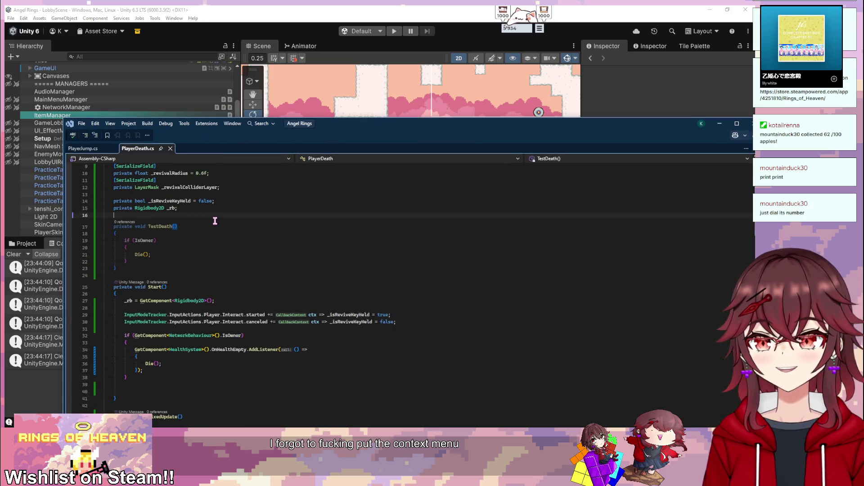
{"action": "type", "text": "[ContextMenu(\"Test Death\")]"}
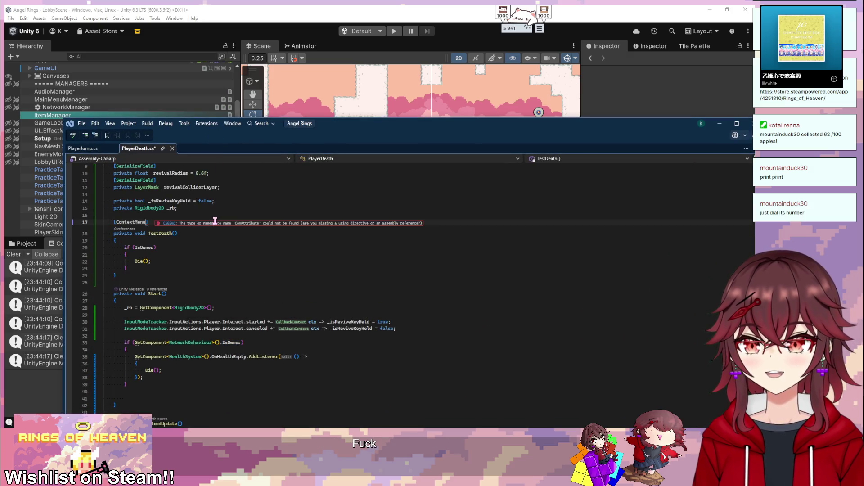
{"action": "key", "text": "ctrl+s"}
{"action": "left_click", "coordinate": [362, 11]}
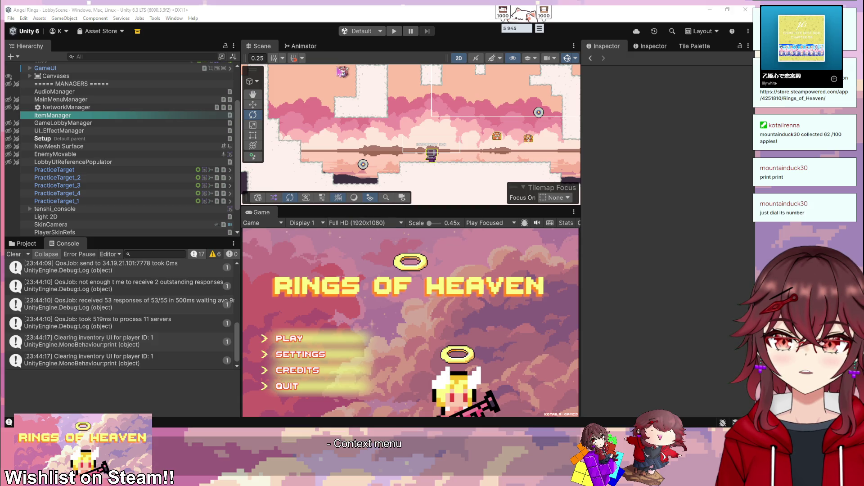
{"action": "left_click", "coordinate": [392, 31]}
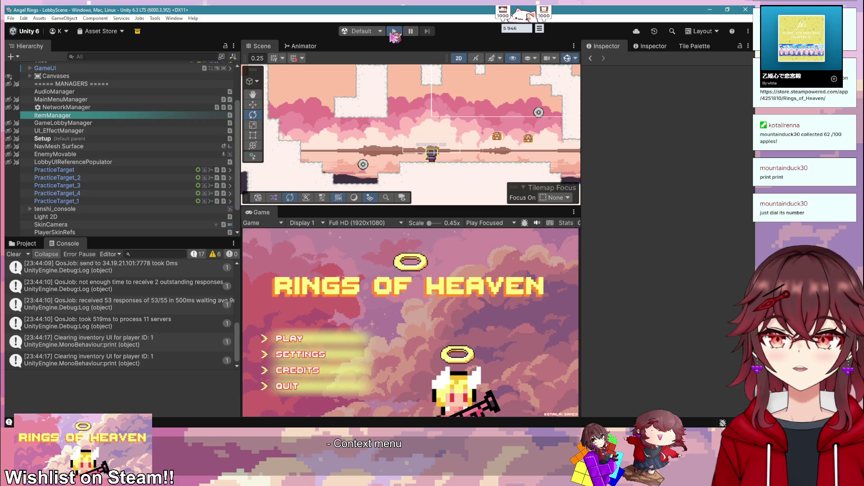
- Start a game from the title menu, then stop and restart play mode
{"action": "left_click", "coordinate": [315, 338]}
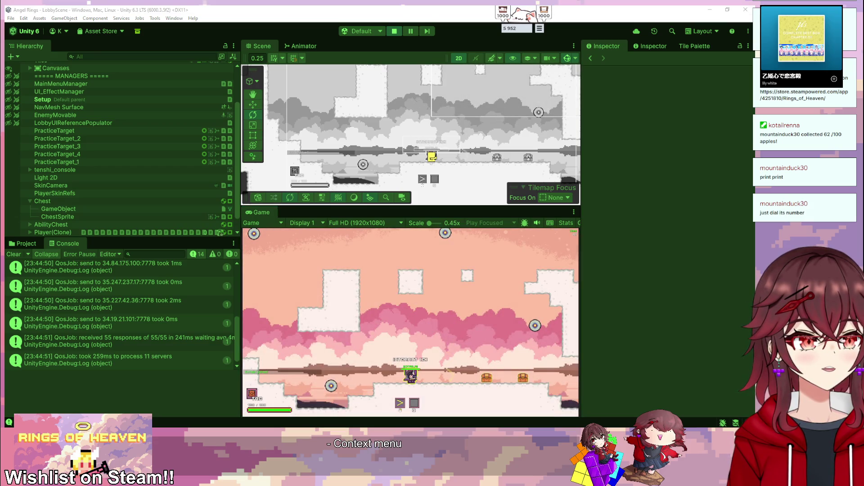
{"action": "left_click", "coordinate": [399, 32]}
{"action": "left_click", "coordinate": [396, 31]}
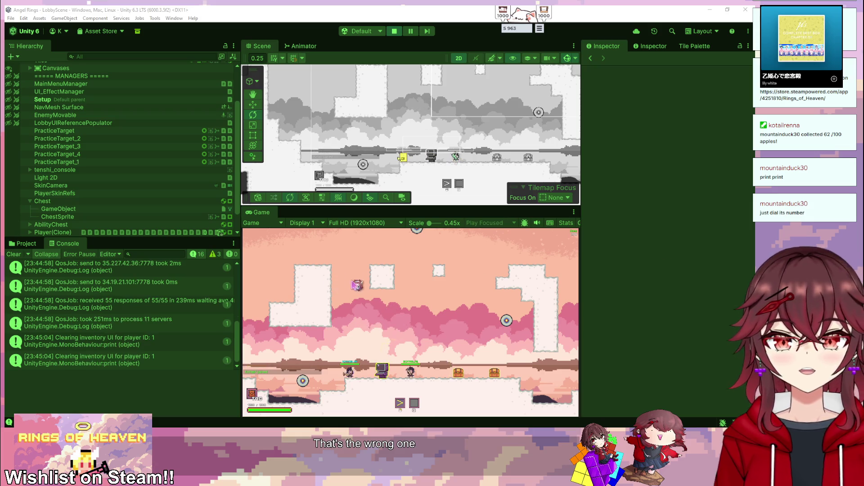
- Run Test Death from a Player(Clone)'s Player Death component menu to kill a player
{"action": "scroll", "coordinate": [76, 224], "scroll_direction": "down", "scroll_amount": 1}
{"action": "left_click", "coordinate": [58, 225]}
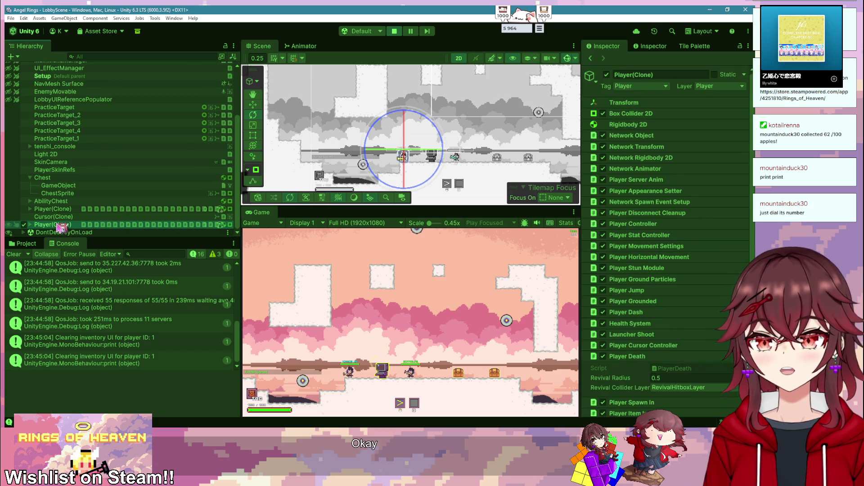
{"action": "left_click", "coordinate": [56, 209]}
{"action": "right_click", "coordinate": [651, 356]}
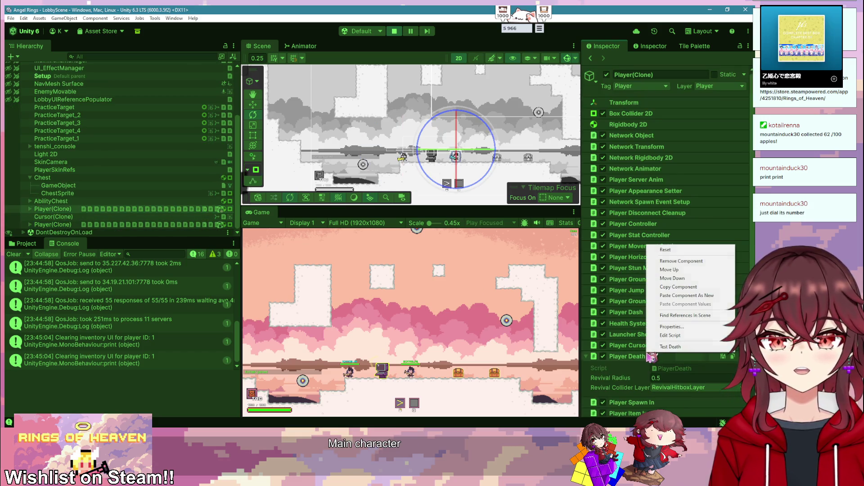
{"action": "left_click", "coordinate": [670, 346]}
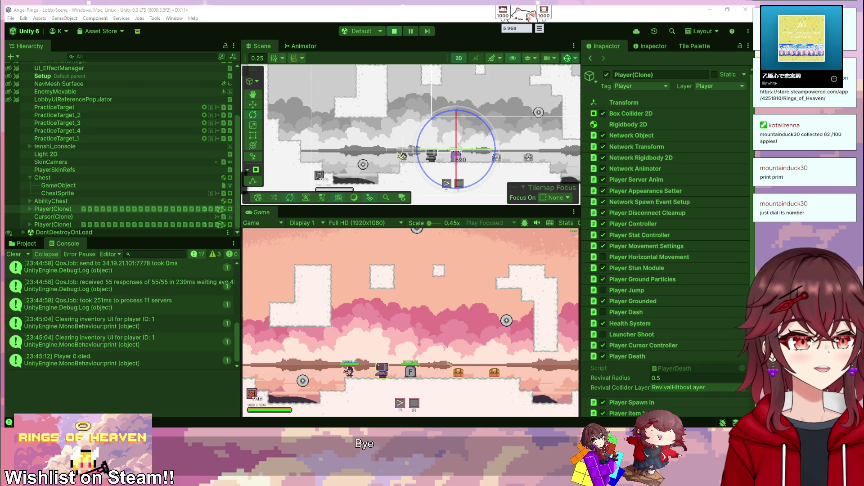
- Walk Player 2 over to revive the fallen player, then restart play and return to the code
{"action": "mouse_move", "coordinate": [594, 89]}
{"action": "left_mouse_down"}
{"action": "mouse_move", "coordinate": [630, 77]}
{"action": "mouse_move", "coordinate": [627, 88]}
{"action": "mouse_move", "coordinate": [587, 87]}
{"action": "left_mouse_up"}
{"action": "key", "text": "d"}
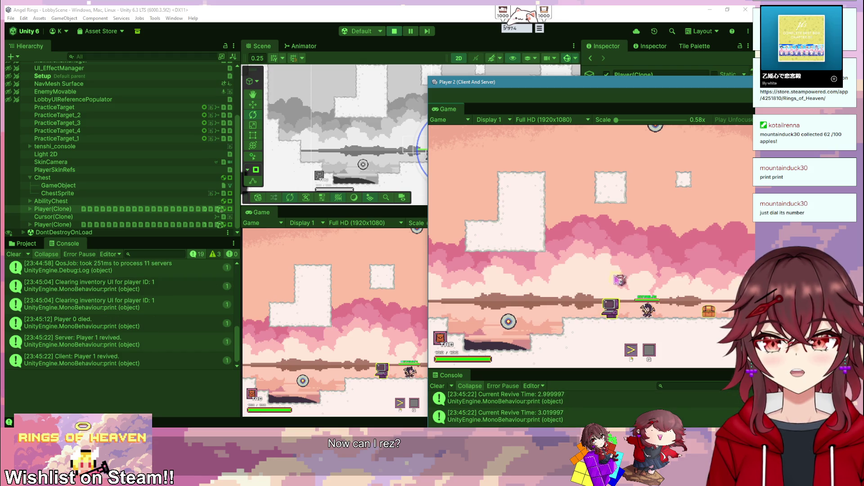
{"action": "left_click", "coordinate": [336, 324]}
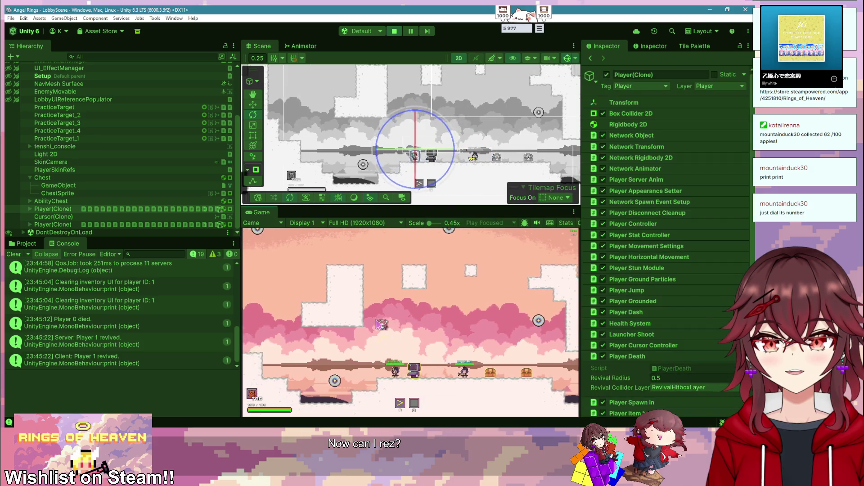
{"action": "left_click", "coordinate": [394, 31]}
{"action": "left_click", "coordinate": [394, 32]}
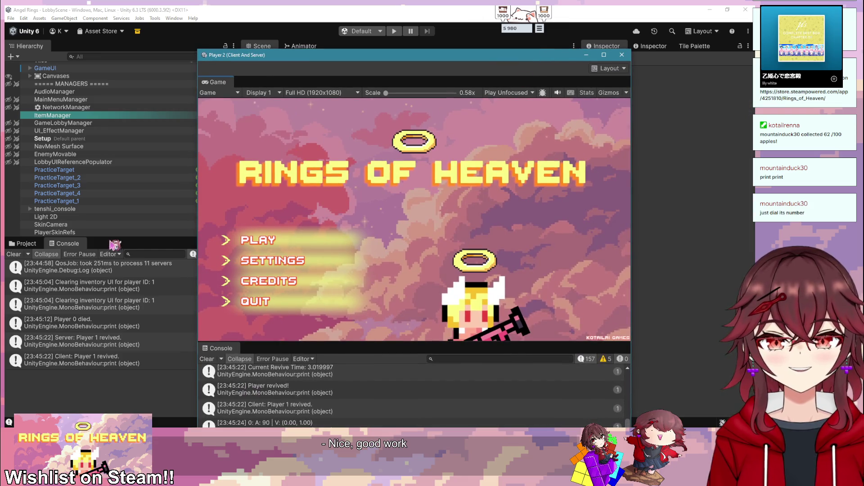
{"action": "key", "text": "alt+Tab"}
- Delete the TestDeath method and its leftover blank lines from PlayerDeath.cs
{"action": "left_click_drag", "start_coordinate": [317, 146], "coordinate": [250, 134]}
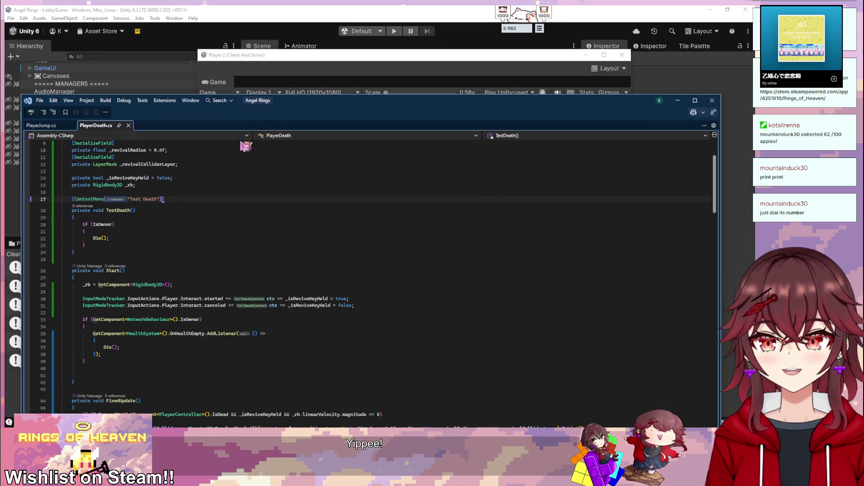
{"action": "left_click_drag", "start_coordinate": [92, 257], "coordinate": [153, 193]}
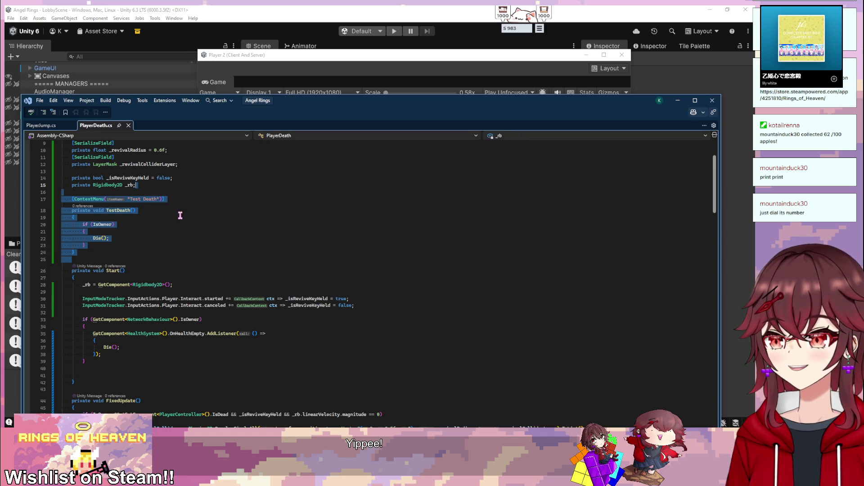
{"action": "key", "text": "Delete"}
{"action": "scroll", "coordinate": [100, 247], "scroll_direction": "down", "scroll_amount": 3}
{"action": "left_click_drag", "start_coordinate": [100, 247], "coordinate": [105, 236]}
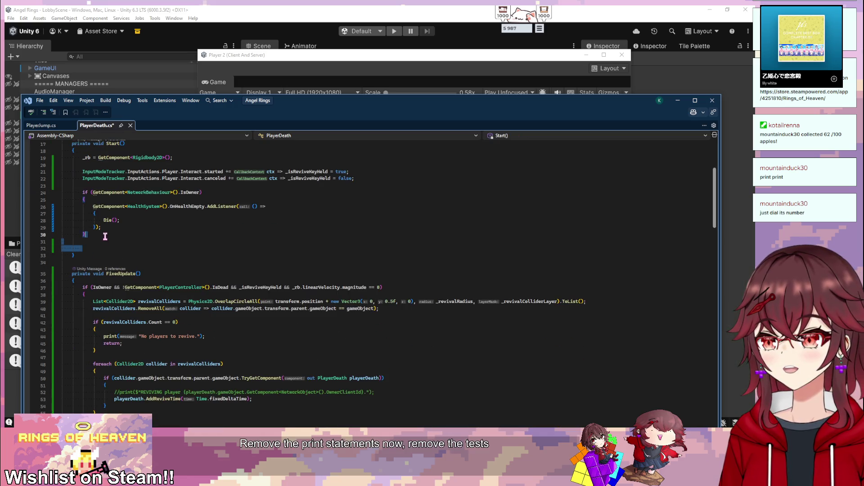
{"action": "key", "text": "Delete"}
- Remove the 'no players to revive' print and the commented REVIVING print
{"action": "scroll", "coordinate": [165, 276], "scroll_direction": "down", "scroll_amount": 2}
{"action": "left_click_drag", "start_coordinate": [205, 284], "coordinate": [97, 276]}
{"action": "key", "text": "Delete"}
{"action": "scroll", "coordinate": [168, 299], "scroll_direction": "down", "scroll_amount": 5}
{"action": "left_click", "coordinate": [387, 208]}
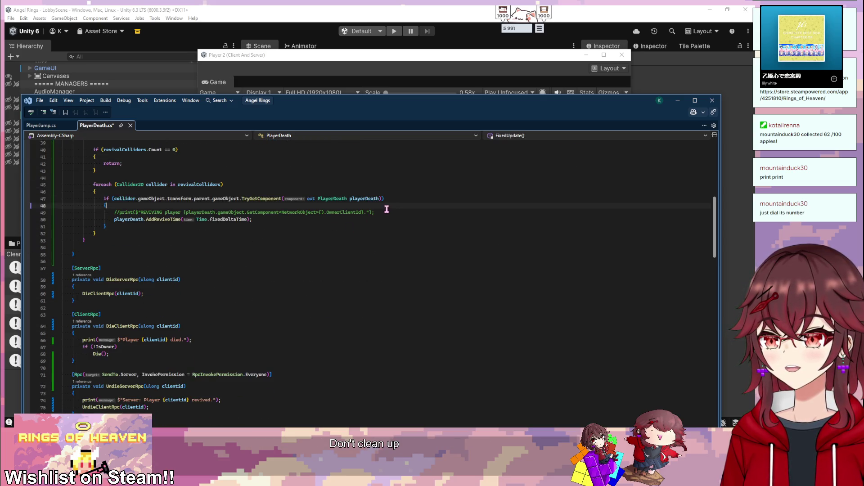
{"action": "triple_click", "coordinate": [383, 212]}
{"action": "key", "text": "Delete"}
- Delete the player died, server revived and client revived print lines from the RPC methods
{"action": "scroll", "coordinate": [198, 270], "scroll_direction": "down", "scroll_amount": 3}
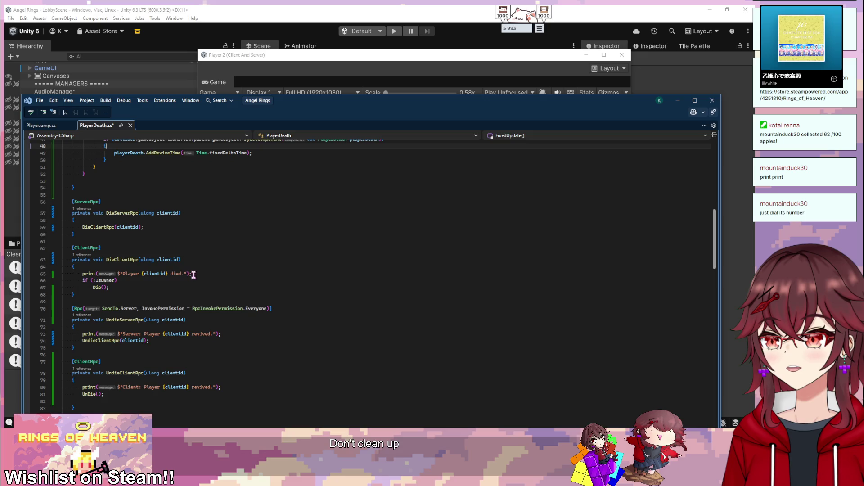
{"action": "triple_click", "coordinate": [198, 273]}
{"action": "key", "text": "Delete"}
{"action": "scroll", "coordinate": [196, 274], "scroll_direction": "down", "scroll_amount": 2}
{"action": "triple_click", "coordinate": [229, 287]}
{"action": "key", "text": "Delete"}
{"action": "scroll", "coordinate": [226, 292], "scroll_direction": "down", "scroll_amount": 1}
{"action": "triple_click", "coordinate": [236, 313]}
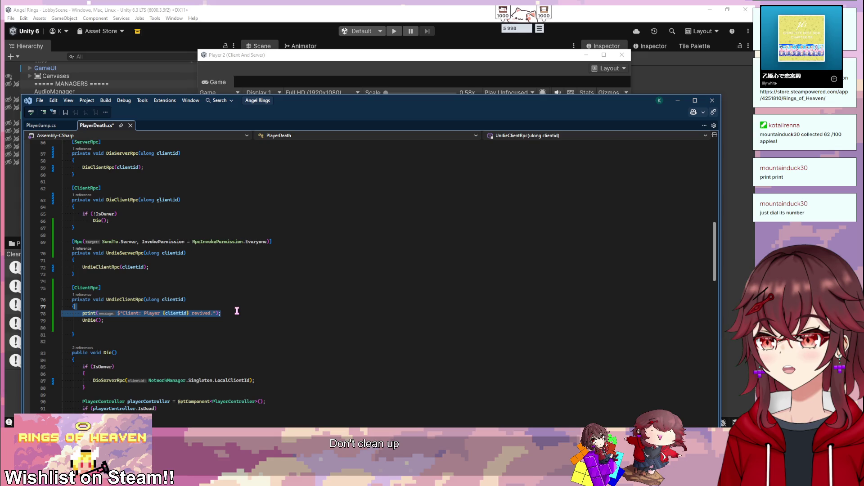
{"action": "key", "text": "Delete"}
{"action": "scroll", "coordinate": [167, 291], "scroll_direction": "down", "scroll_amount": 4}
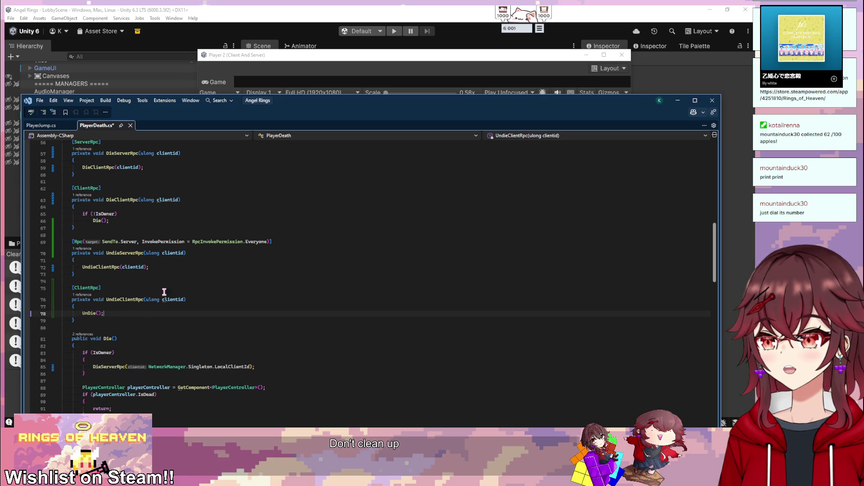
{"action": "scroll", "coordinate": [171, 288], "scroll_direction": "down", "scroll_amount": 15}
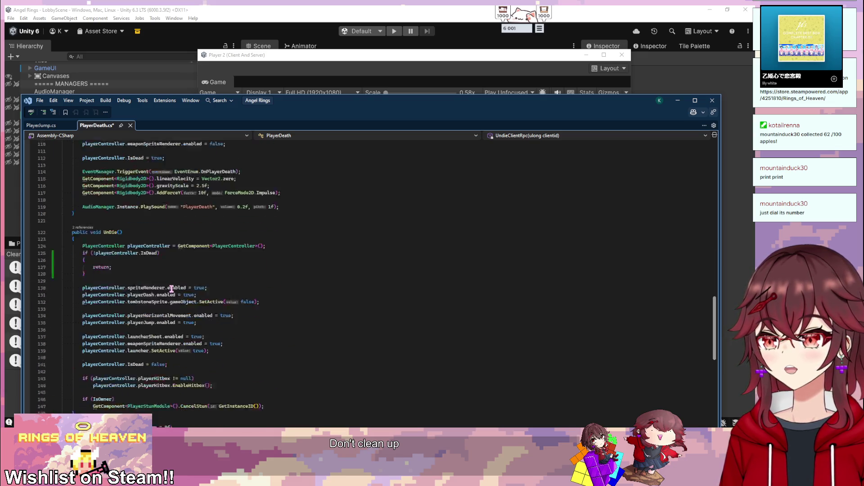
{"action": "scroll", "coordinate": [167, 278], "scroll_direction": "down", "scroll_amount": 7}
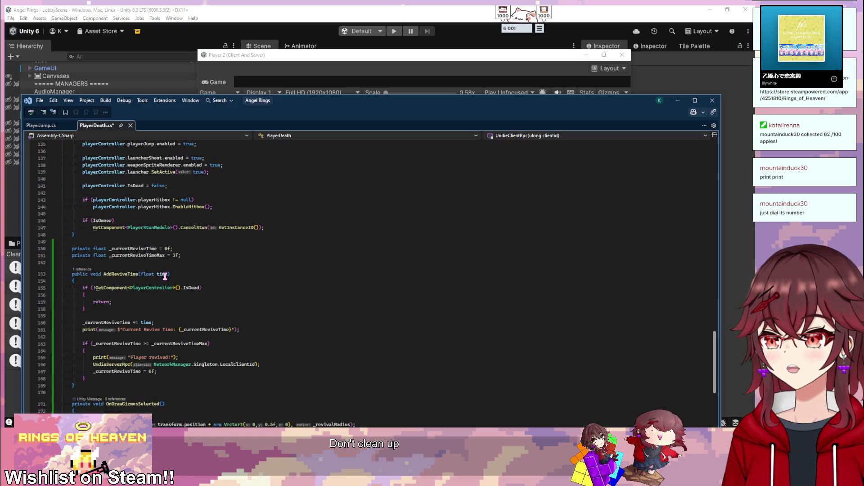
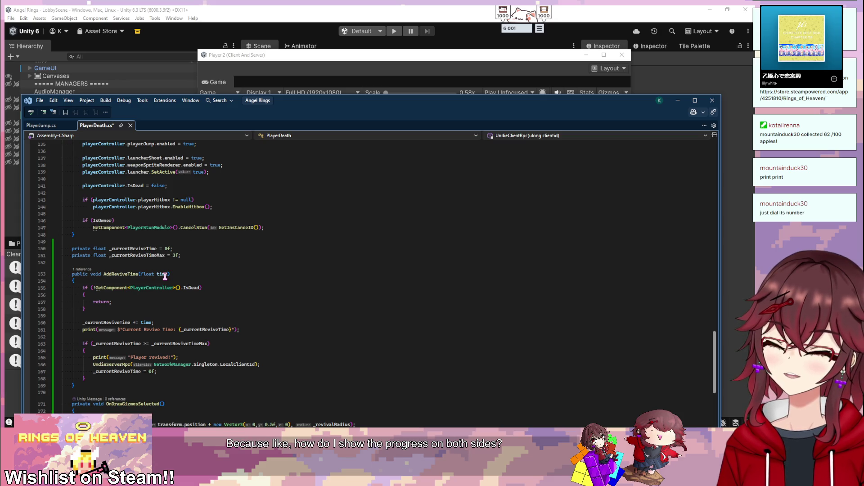
- Back in Unity, open the Player prefab from Assets/Internal/Player for editing
{"action": "key", "text": "alt+Tab"}
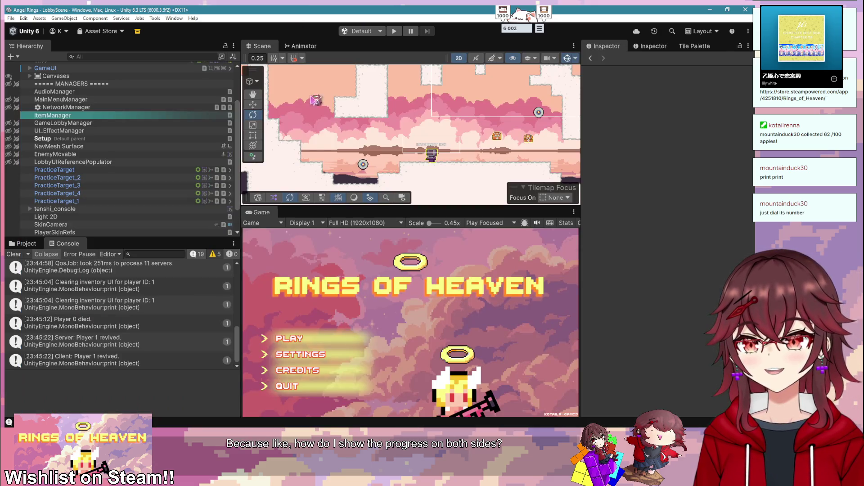
{"action": "left_click", "coordinate": [23, 244]}
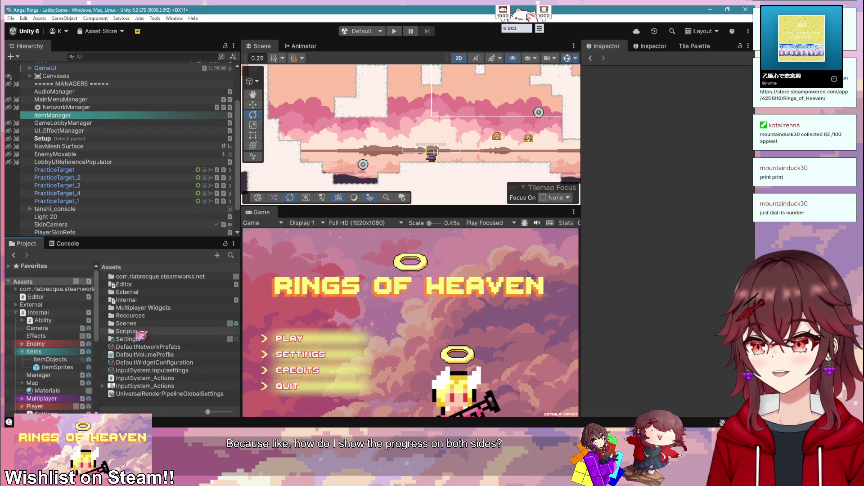
{"action": "scroll", "coordinate": [59, 366], "scroll_direction": "down", "scroll_amount": 3}
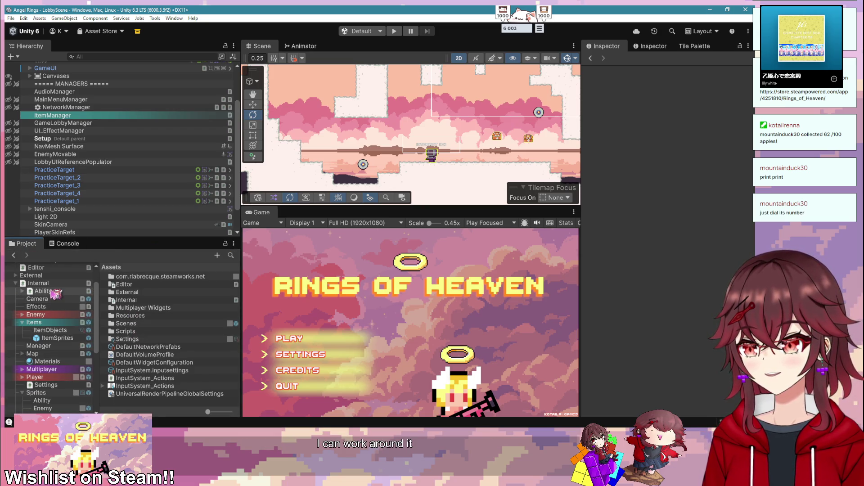
{"action": "left_click", "coordinate": [35, 377]}
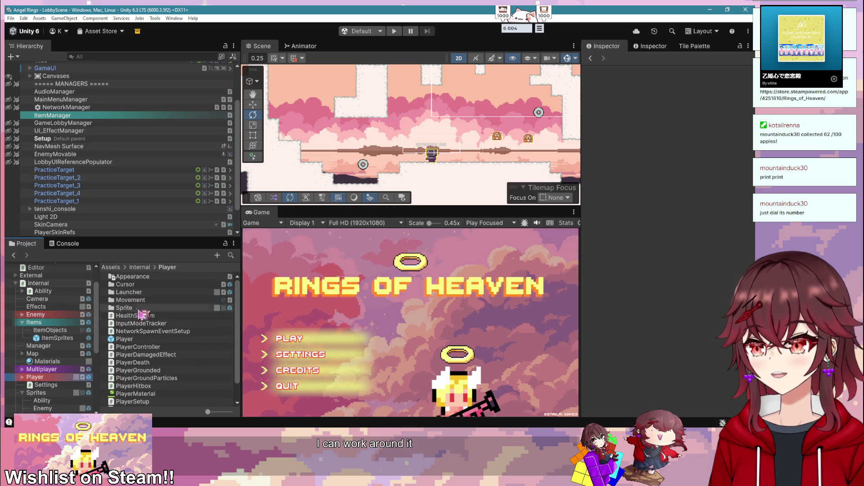
{"action": "scroll", "coordinate": [153, 313], "scroll_direction": "down", "scroll_amount": 2}
{"action": "double_click", "coordinate": [126, 317]}
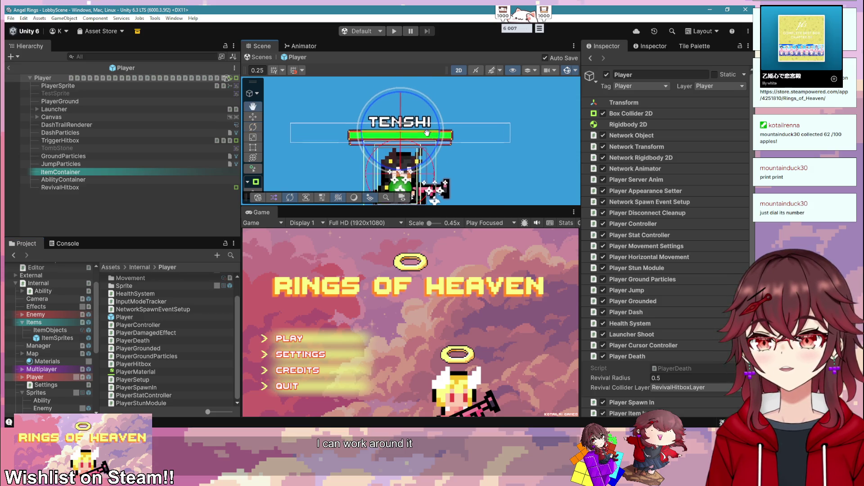
- Inspect the Canvas's HealthBar along with its fill and background images
{"action": "left_click", "coordinate": [51, 117]}
{"action": "left_click", "coordinate": [37, 117]}
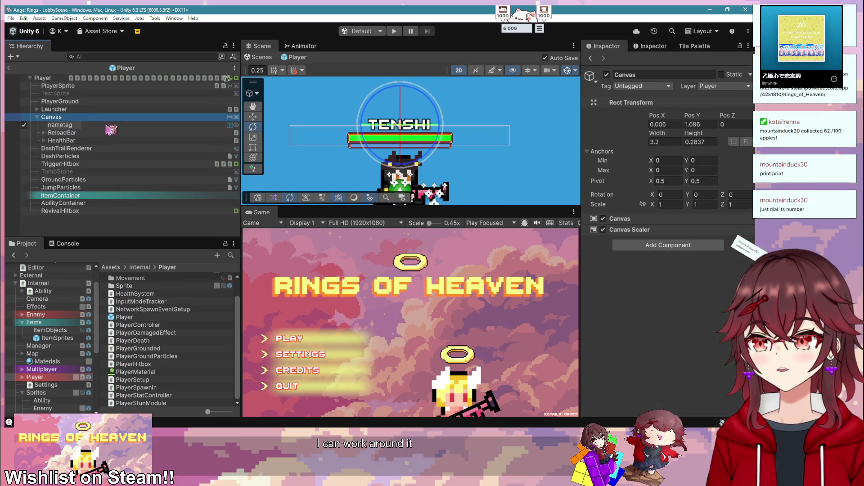
{"action": "left_click", "coordinate": [82, 140]}
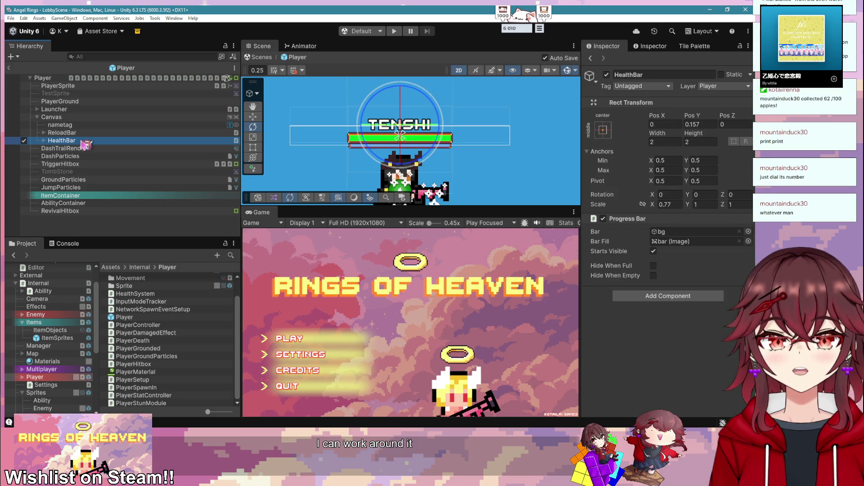
{"action": "left_click", "coordinate": [44, 141]}
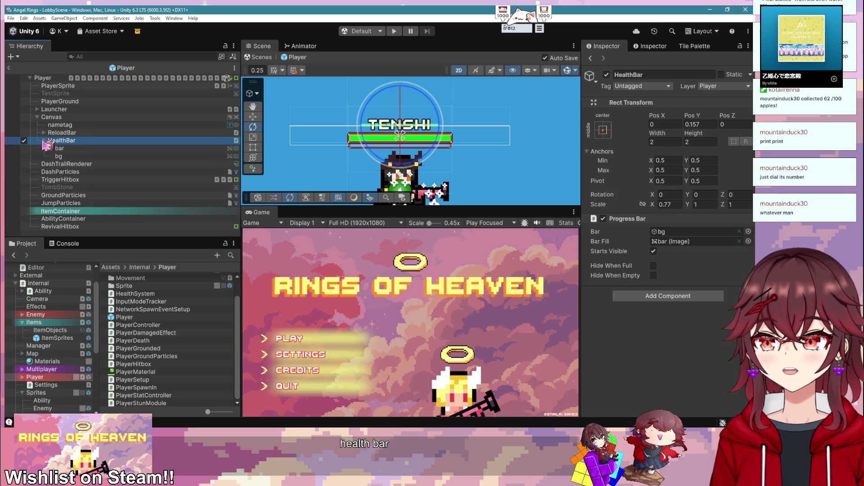
{"action": "left_click", "coordinate": [83, 148]}
{"action": "left_click", "coordinate": [61, 141]}
{"action": "left_click", "coordinate": [59, 156]}
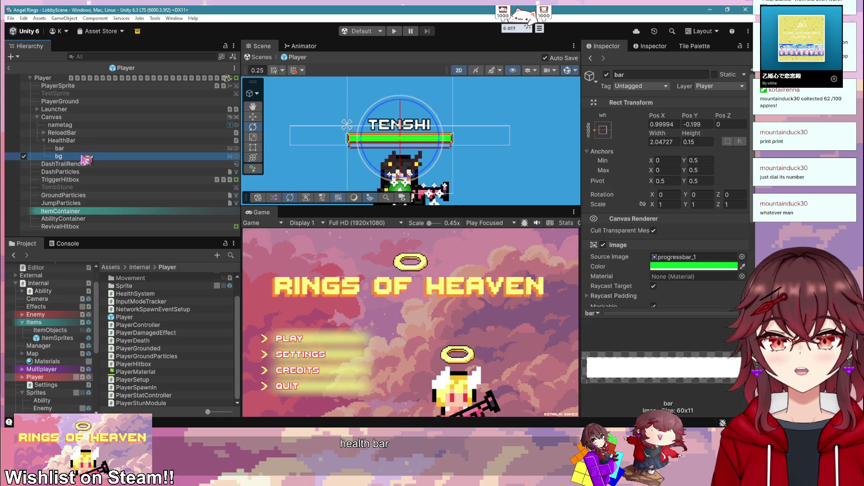
{"action": "scroll", "coordinate": [675, 203], "scroll_direction": "down", "scroll_amount": 5}
- Duplicate the HealthBar with Ctrl+D and start renaming the copy
{"action": "left_click", "coordinate": [63, 140]}
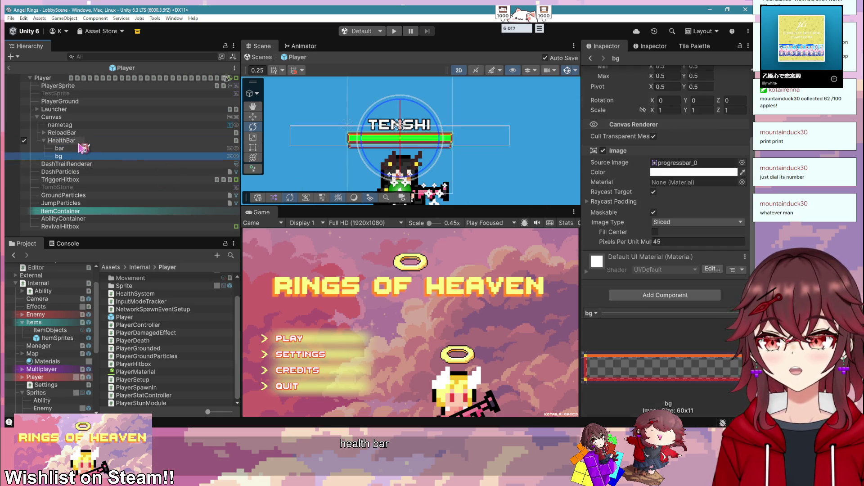
{"action": "key", "text": "ctrl+d"}
{"action": "key", "text": "F2"}
- Name the duplicate ReviveBar and move it above the TENSHI name tag
{"action": "type", "text": "ReviveBar"}
{"action": "key", "text": "Return"}
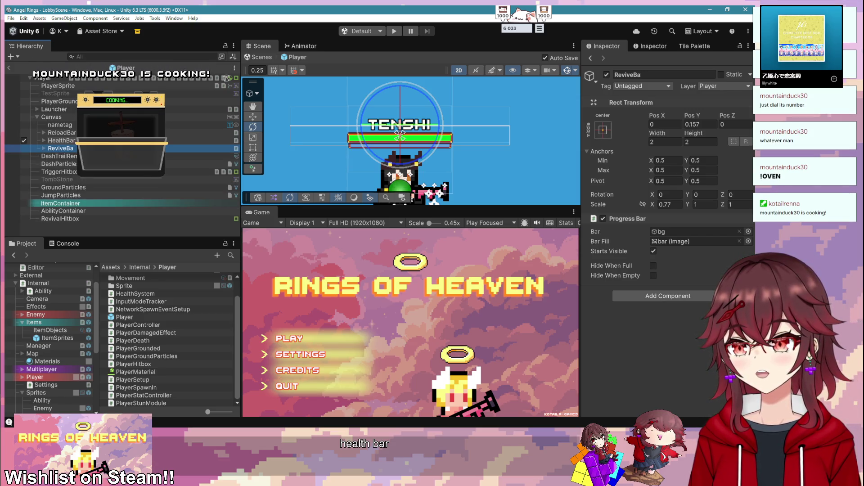
{"action": "key", "text": "w"}
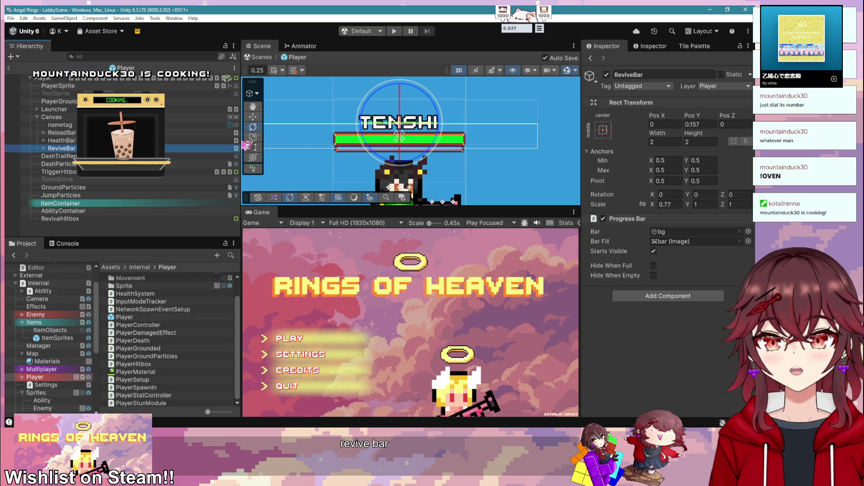
{"action": "scroll", "coordinate": [405, 135], "scroll_direction": "up", "scroll_amount": 1}
{"action": "left_click_drag", "start_coordinate": [413, 126], "coordinate": [436, 130]}
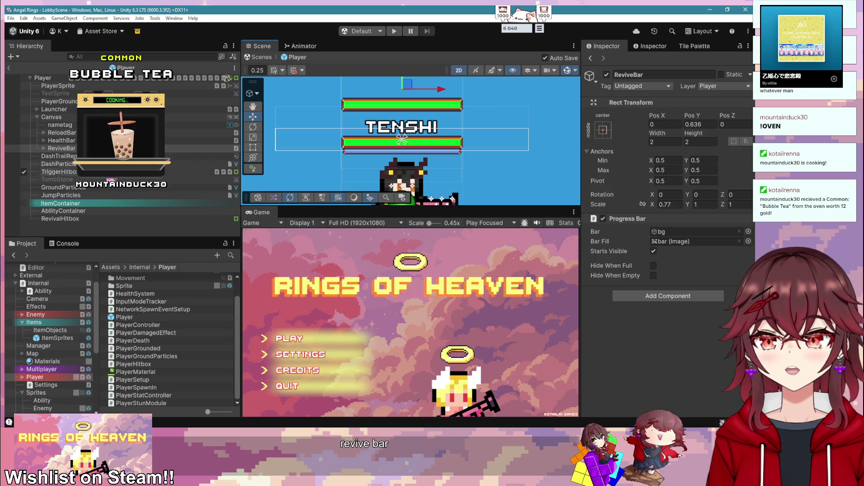
- Set the ReviveBar fill image to Radial 360 with its fill origin at Bottom
{"action": "left_click", "coordinate": [44, 149]}
{"action": "left_click", "coordinate": [86, 157]}
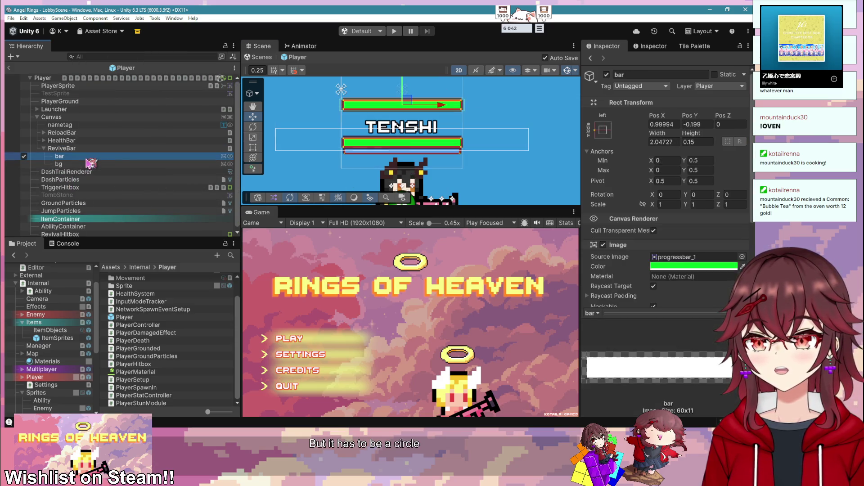
{"action": "scroll", "coordinate": [647, 189], "scroll_direction": "down", "scroll_amount": 5}
{"action": "key", "text": "f"}
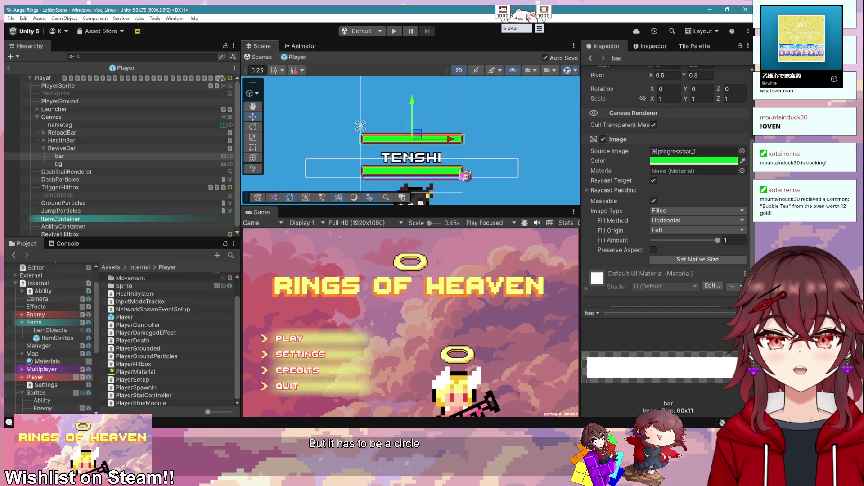
{"action": "mouse_move", "coordinate": [718, 241]}
{"action": "left_mouse_down"}
{"action": "mouse_move", "coordinate": [667, 242]}
{"action": "mouse_move", "coordinate": [724, 242]}
{"action": "left_mouse_up"}
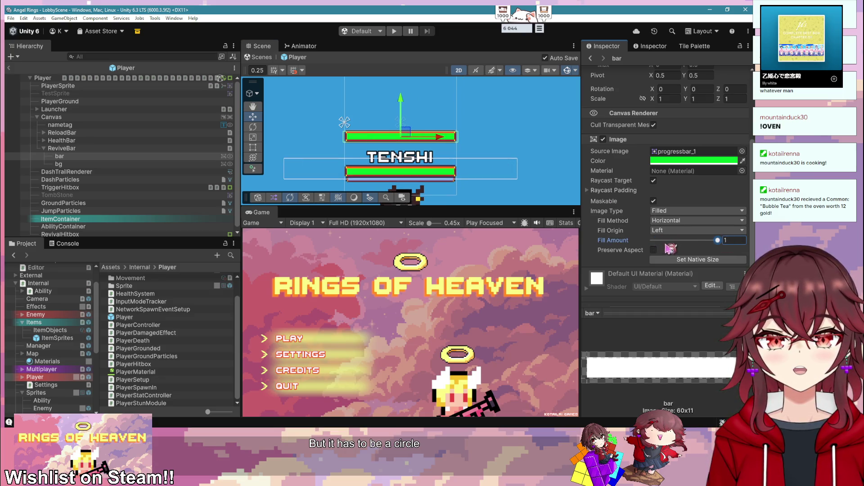
{"action": "left_click", "coordinate": [672, 212]}
{"action": "left_click", "coordinate": [713, 219]}
{"action": "left_click", "coordinate": [711, 226]}
{"action": "left_click", "coordinate": [713, 220]}
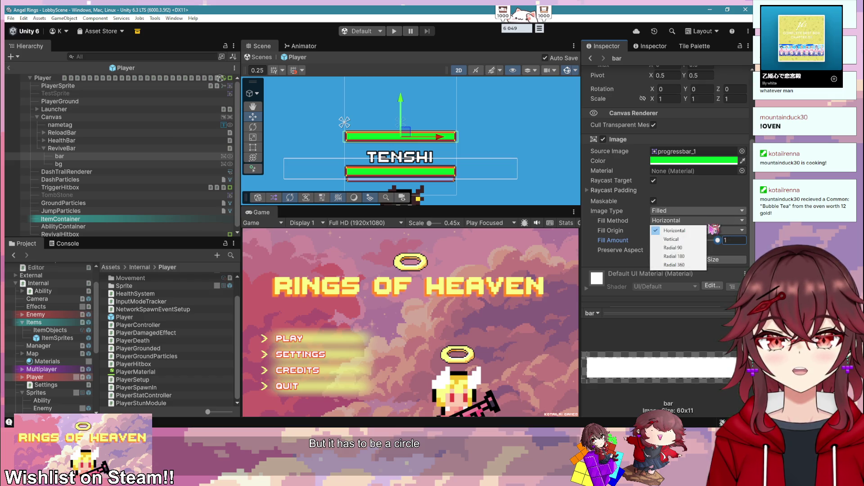
{"action": "left_click", "coordinate": [687, 266]}
{"action": "mouse_move", "coordinate": [718, 240]}
{"action": "left_mouse_down"}
{"action": "mouse_move", "coordinate": [622, 242]}
{"action": "mouse_move", "coordinate": [729, 242]}
{"action": "left_mouse_up"}
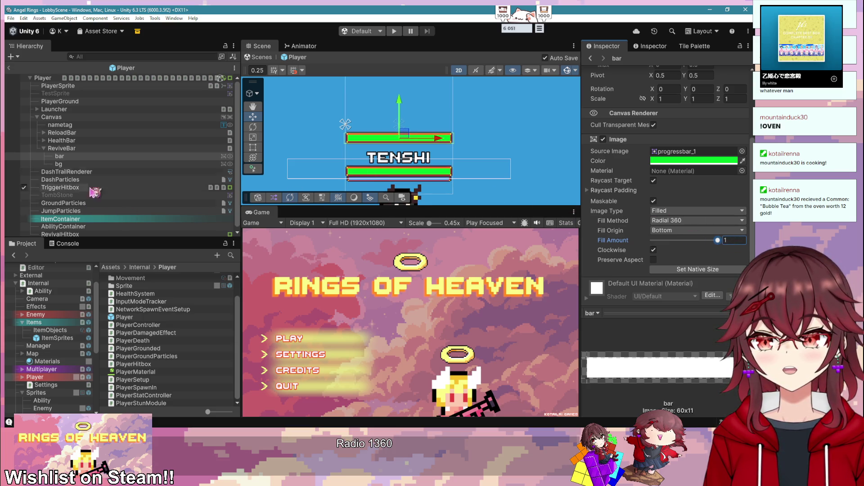
{"action": "left_click", "coordinate": [72, 149]}
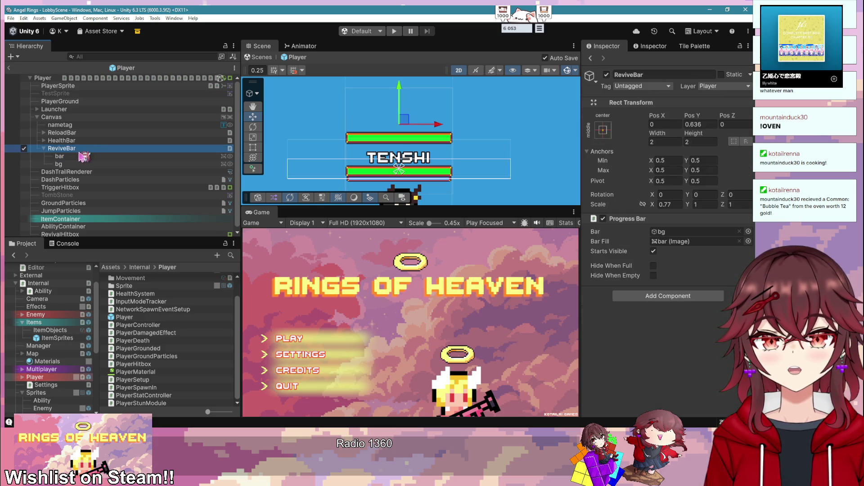
- Resize the ReviveBar's fill image to width 1 and height 1
{"action": "left_click", "coordinate": [59, 156]}
{"action": "left_click", "coordinate": [693, 142]}
{"action": "type", "text": "2"}
{"action": "left_click", "coordinate": [674, 143]}
{"action": "type", "text": "2"}
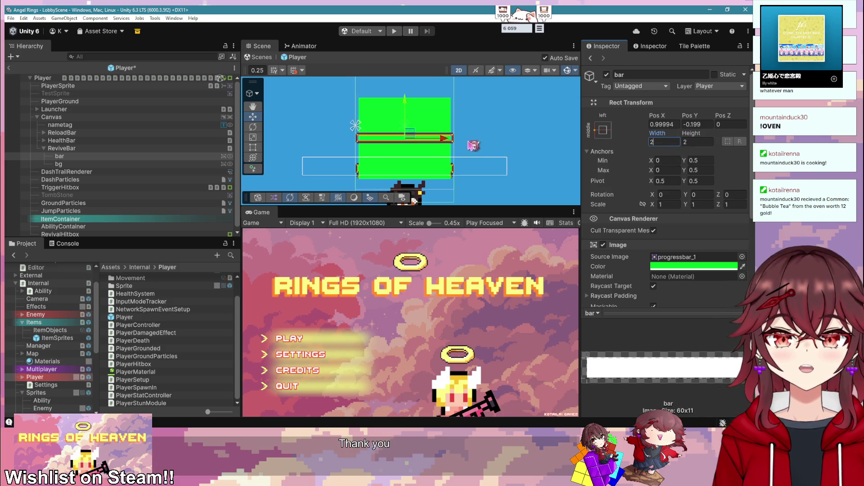
{"action": "type", "text": "1"}
{"action": "key", "text": "Tab"}
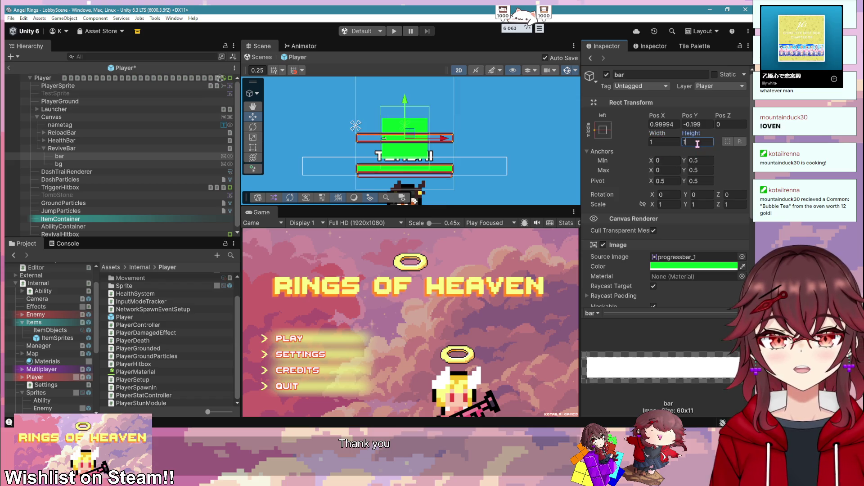
{"action": "type", "text": "1"}
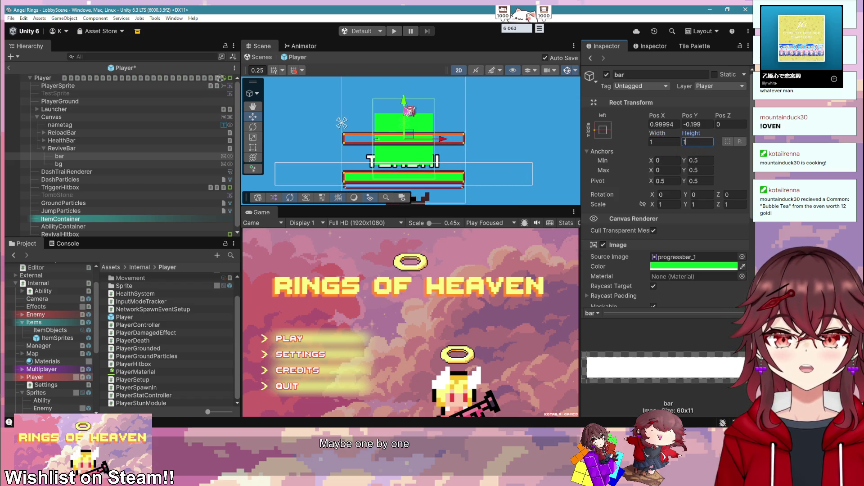
{"action": "left_click", "coordinate": [96, 141]}
- Raise the ReviveBar higher above the name tag and bring up the fill's Source Image picker
{"action": "left_click", "coordinate": [100, 149]}
{"action": "left_click_drag", "start_coordinate": [411, 110], "coordinate": [411, 91]}
{"action": "left_click", "coordinate": [129, 157]}
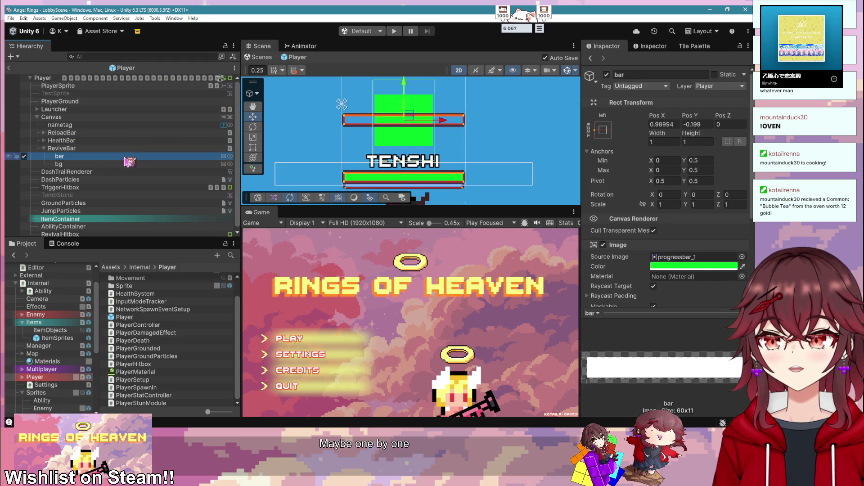
{"action": "scroll", "coordinate": [682, 264], "scroll_direction": "down", "scroll_amount": 3}
{"action": "mouse_move", "coordinate": [700, 215]}
{"action": "left_mouse_down"}
{"action": "mouse_move", "coordinate": [659, 215]}
{"action": "mouse_move", "coordinate": [725, 215]}
{"action": "left_mouse_up"}
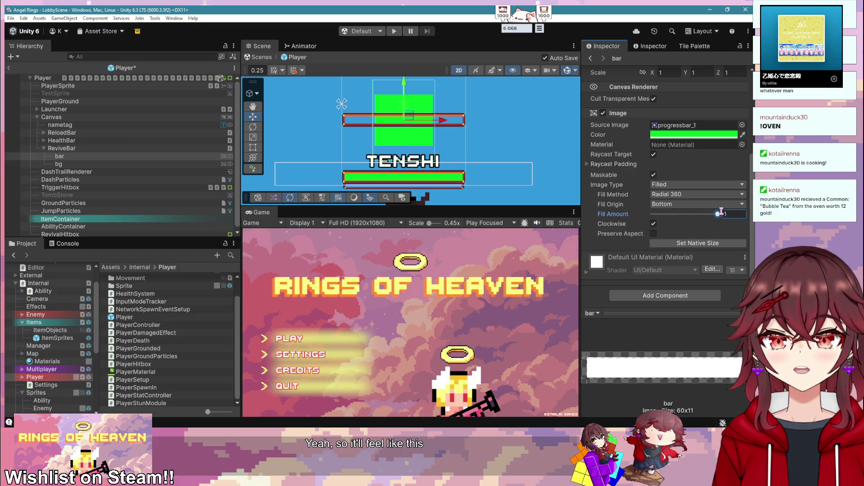
{"action": "scroll", "coordinate": [702, 155], "scroll_direction": "up", "scroll_amount": 2}
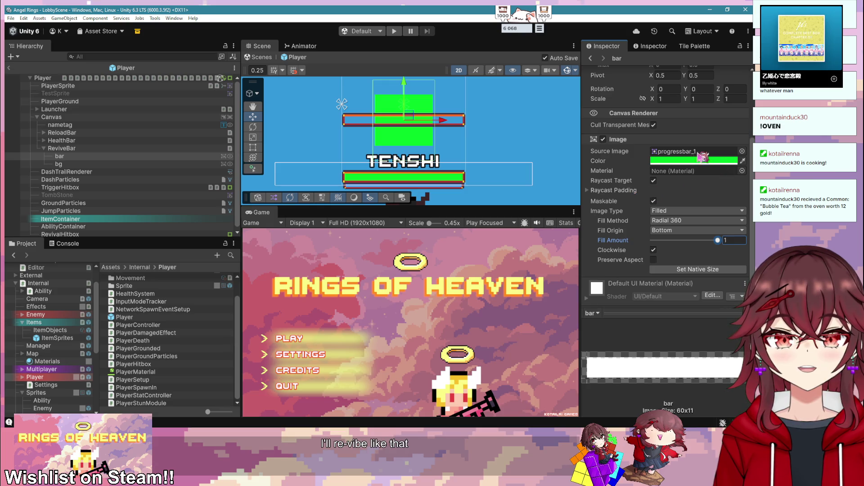
{"action": "left_click", "coordinate": [115, 158]}
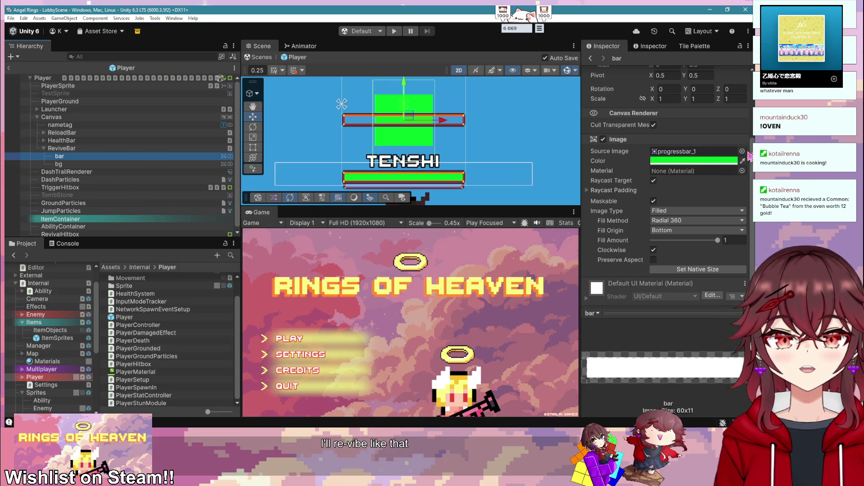
{"action": "left_click", "coordinate": [741, 151]}
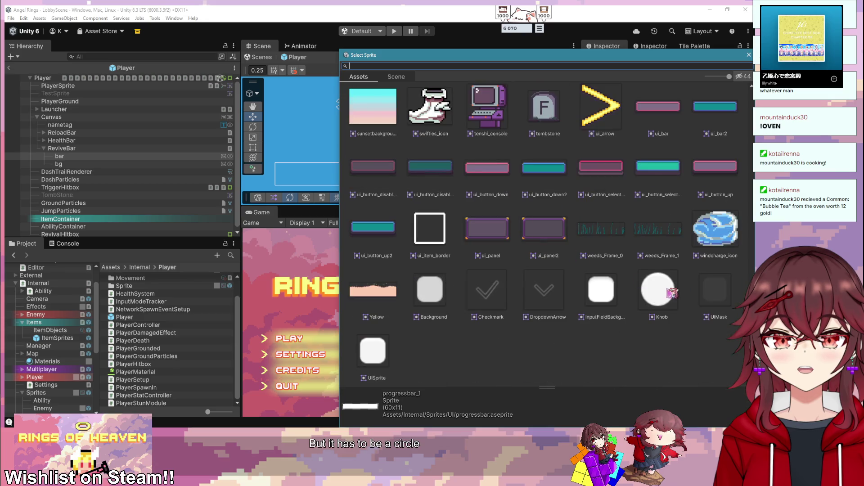
- Give the fill the Knob circle sprite with Preserve Aspect, undoing the native-size enlargement
{"action": "double_click", "coordinate": [672, 293]}
{"action": "scroll", "coordinate": [690, 179], "scroll_direction": "up", "scroll_amount": 3}
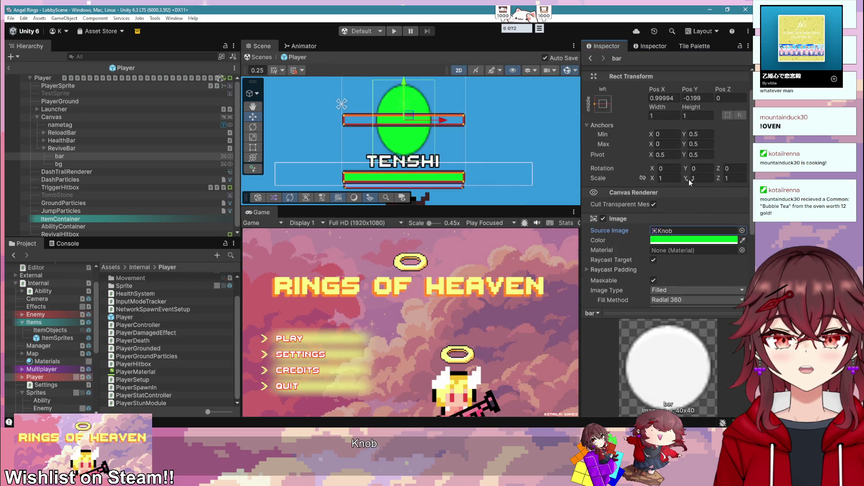
{"action": "scroll", "coordinate": [677, 117], "scroll_direction": "down", "scroll_amount": 5}
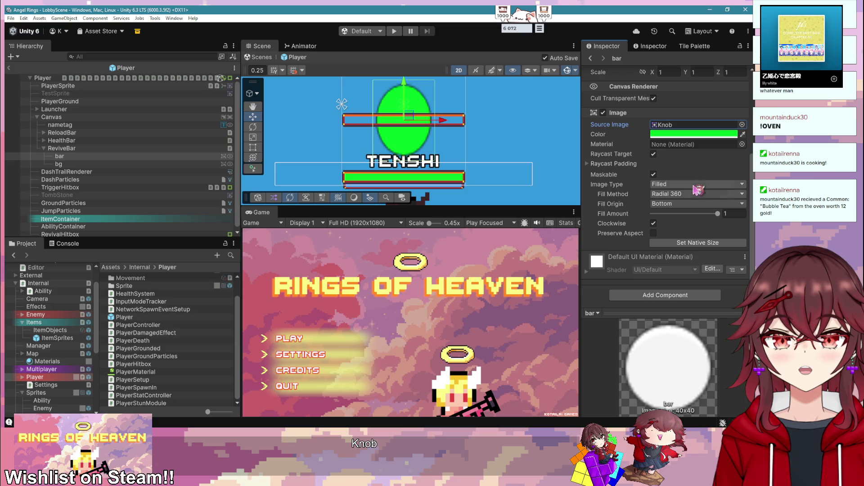
{"action": "left_click", "coordinate": [654, 234]}
{"action": "mouse_move", "coordinate": [717, 213]}
{"action": "left_mouse_down"}
{"action": "mouse_move", "coordinate": [653, 214]}
{"action": "mouse_move", "coordinate": [720, 215]}
{"action": "left_mouse_up"}
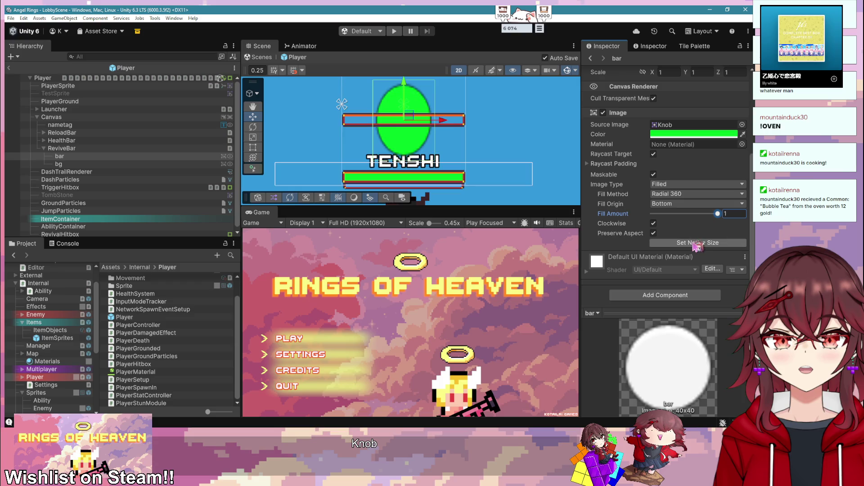
{"action": "left_click", "coordinate": [695, 243]}
{"action": "scroll", "coordinate": [457, 167], "scroll_direction": "down", "scroll_amount": 5}
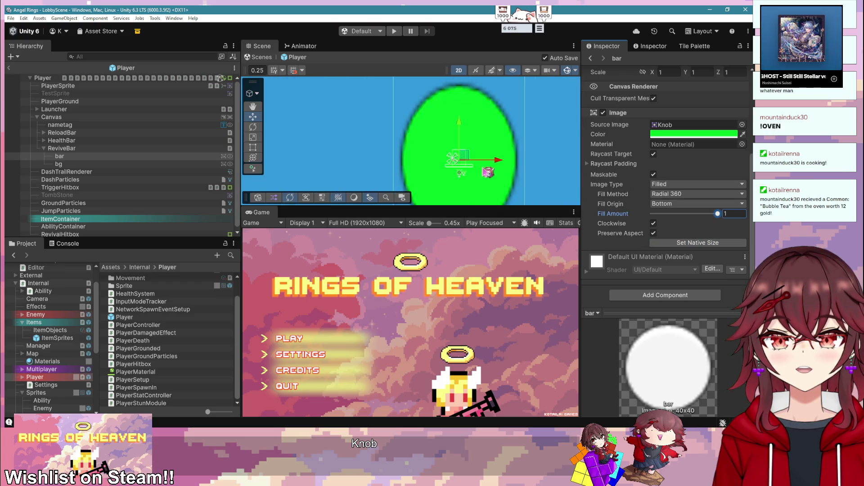
{"action": "key", "text": "ctrl+z"}
{"action": "scroll", "coordinate": [474, 158], "scroll_direction": "up", "scroll_amount": 5}
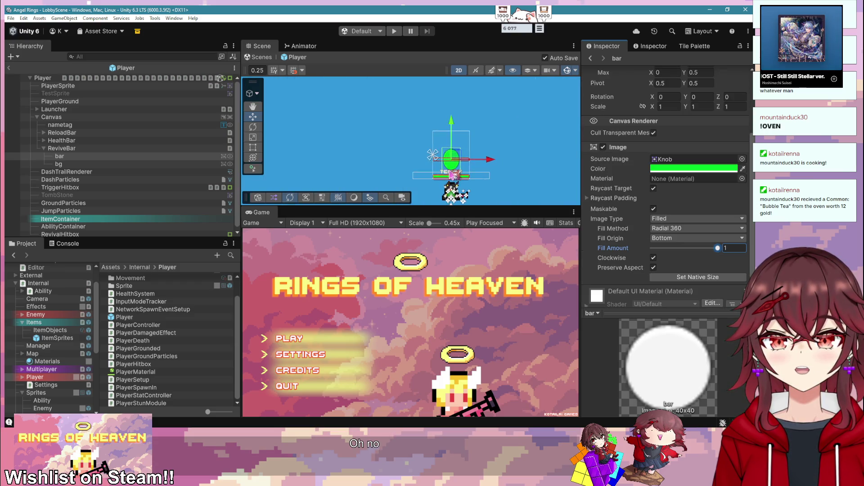
{"action": "scroll", "coordinate": [671, 191], "scroll_direction": "up", "scroll_amount": 5}
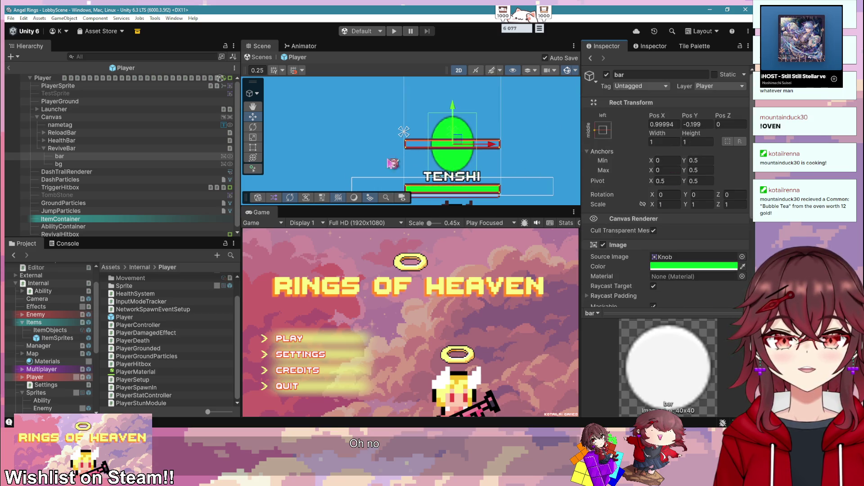
- Stretch the bar fill horizontally to an X scale of 1.23
{"action": "left_click", "coordinate": [85, 149]}
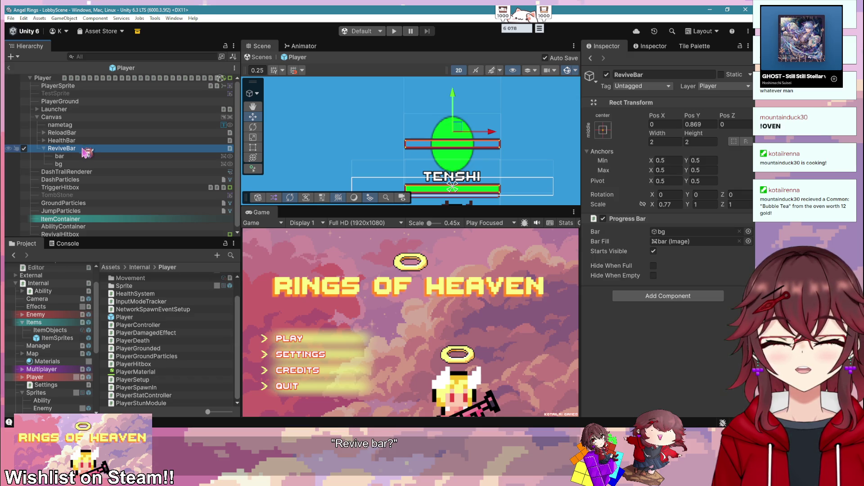
{"action": "left_click", "coordinate": [84, 157]}
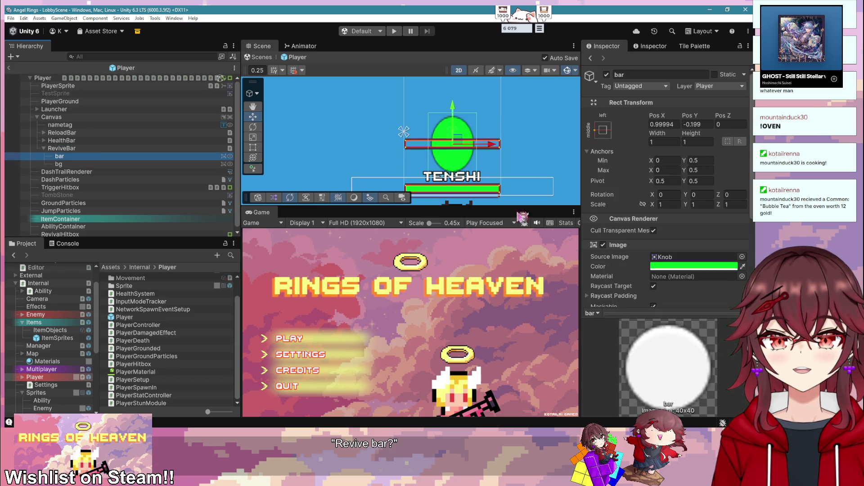
{"action": "left_click", "coordinate": [667, 205]}
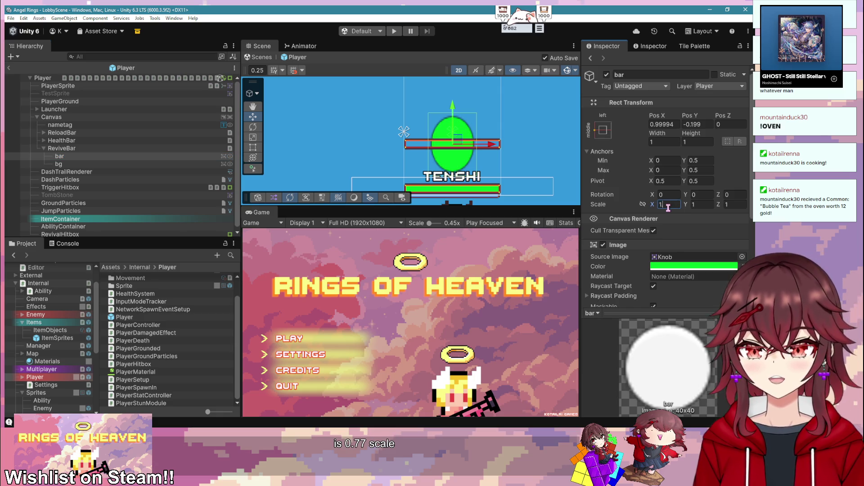
{"action": "type", "text": "1.77"}
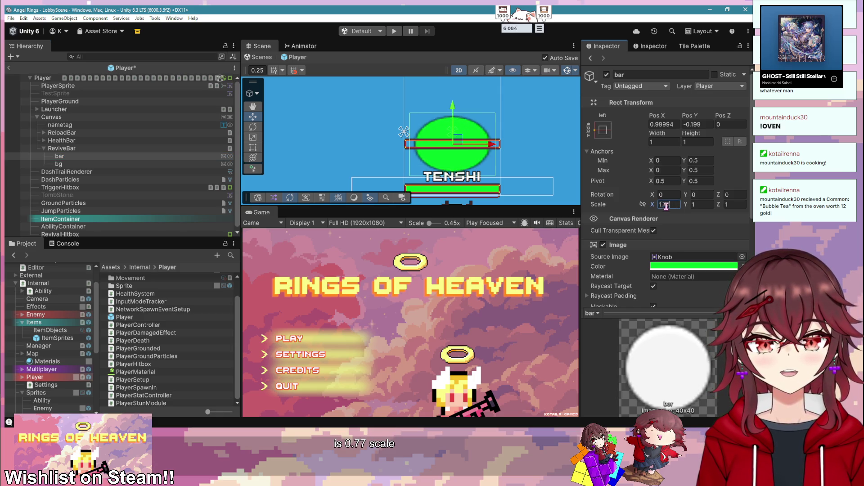
{"action": "left_click_drag", "start_coordinate": [651, 205], "coordinate": [647, 206]}
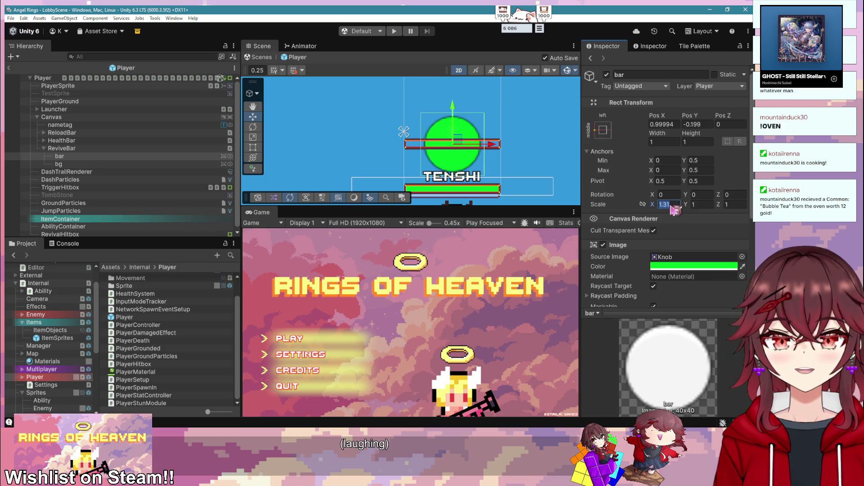
{"action": "key", "text": "BackSpace"}
{"action": "key", "text": "BackSpace"}
{"action": "type", "text": "23"}
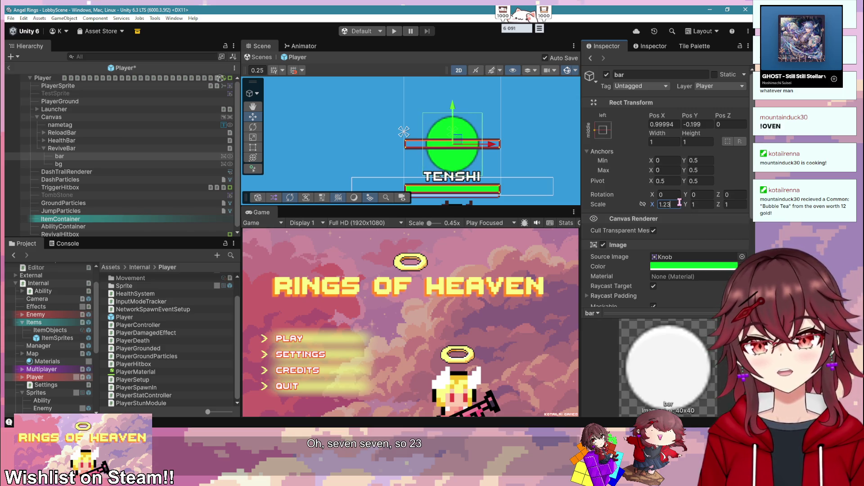
- Check the ReviveBar parent's scale and browse background sprites without changing them
{"action": "scroll", "coordinate": [465, 131], "scroll_direction": "up", "scroll_amount": 4}
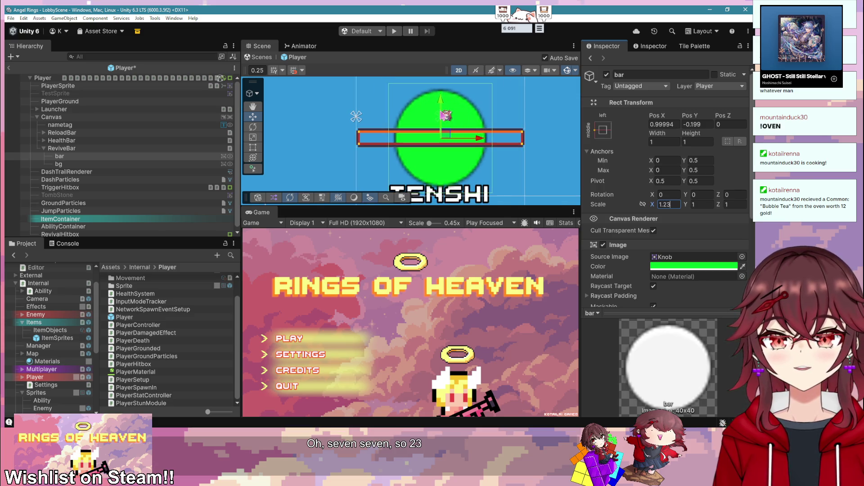
{"action": "left_click", "coordinate": [445, 115]}
{"action": "scroll", "coordinate": [447, 97], "scroll_direction": "down", "scroll_amount": 1}
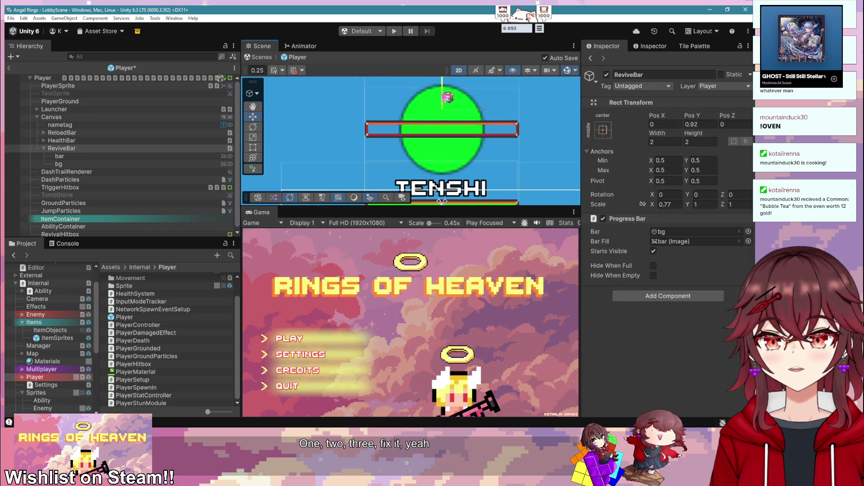
{"action": "left_click", "coordinate": [114, 156]}
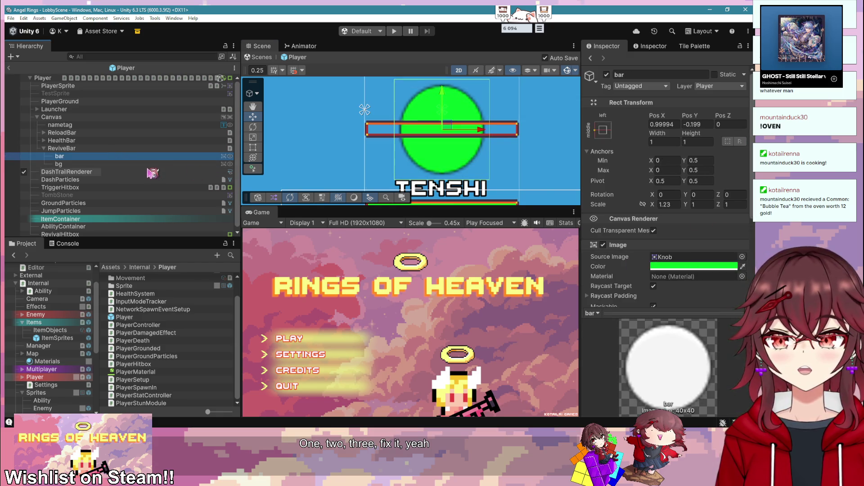
{"action": "left_click", "coordinate": [742, 257]}
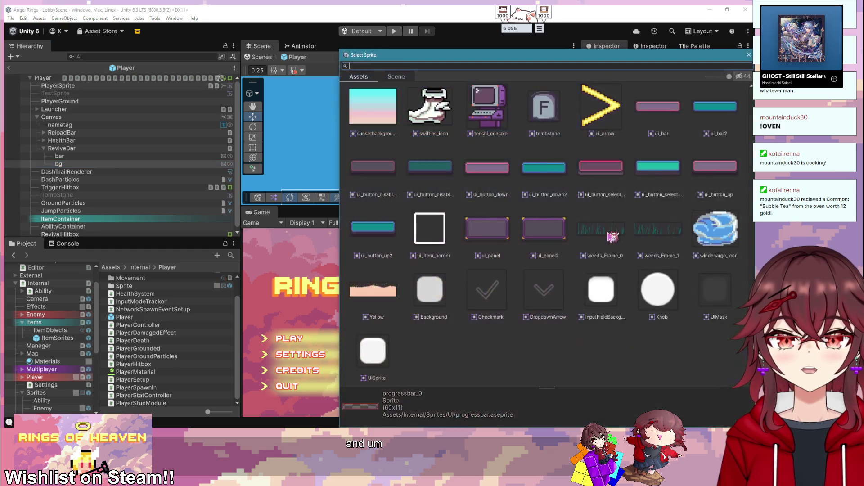
{"action": "scroll", "coordinate": [612, 237], "scroll_direction": "up", "scroll_amount": 15}
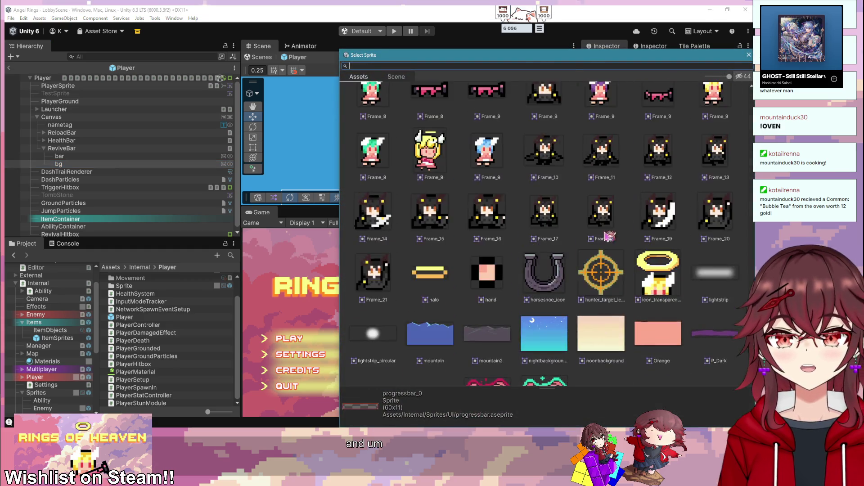
{"action": "left_click", "coordinate": [748, 55]}
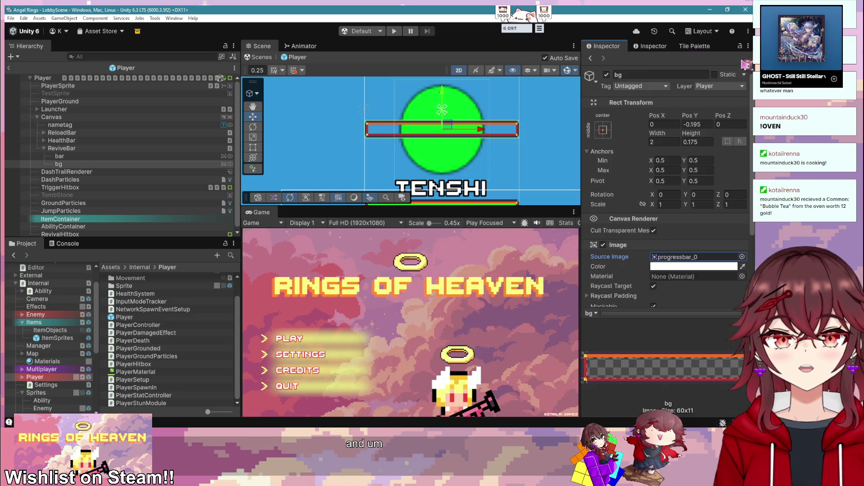
{"action": "scroll", "coordinate": [450, 166], "scroll_direction": "down", "scroll_amount": 1}
{"action": "left_click", "coordinate": [450, 163]}
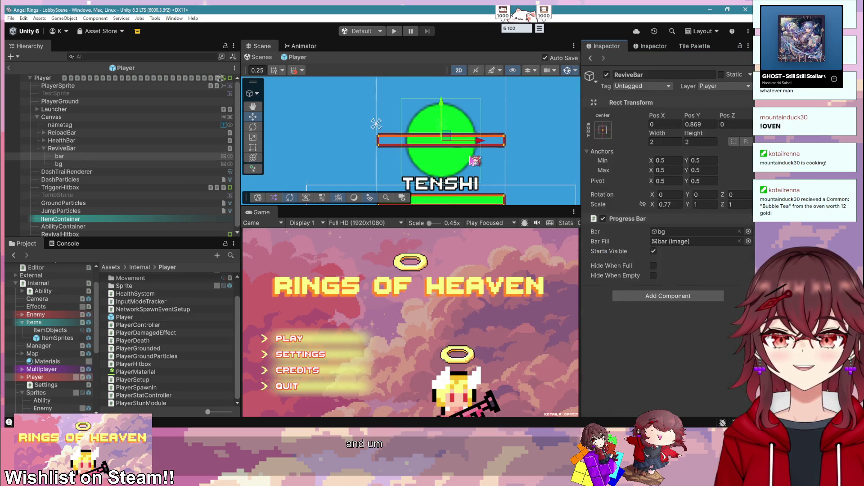
- Undo back to the progressbar_1 sprite, making the fill a thin 2.047 by 0.15 bar
{"action": "left_click", "coordinate": [475, 160]}
{"action": "key", "text": "ctrl+z"}
{"action": "left_click", "coordinate": [475, 161]}
{"action": "left_click", "coordinate": [475, 161]}
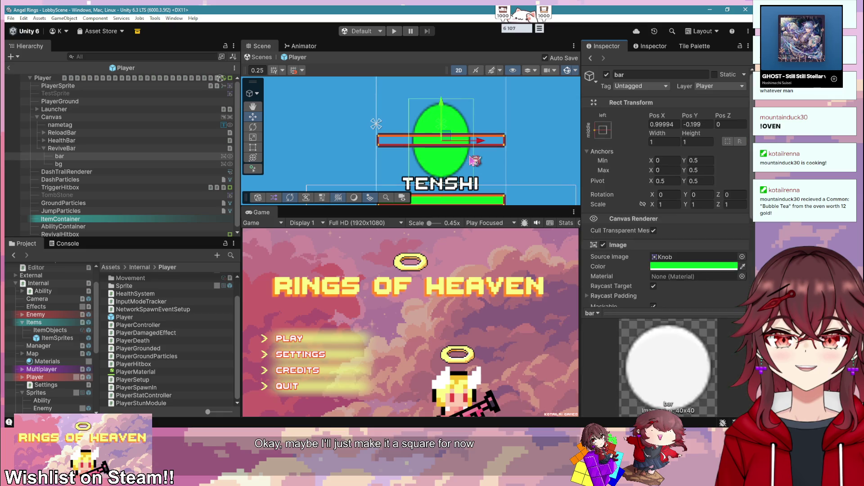
{"action": "key", "text": "ctrl+z"}
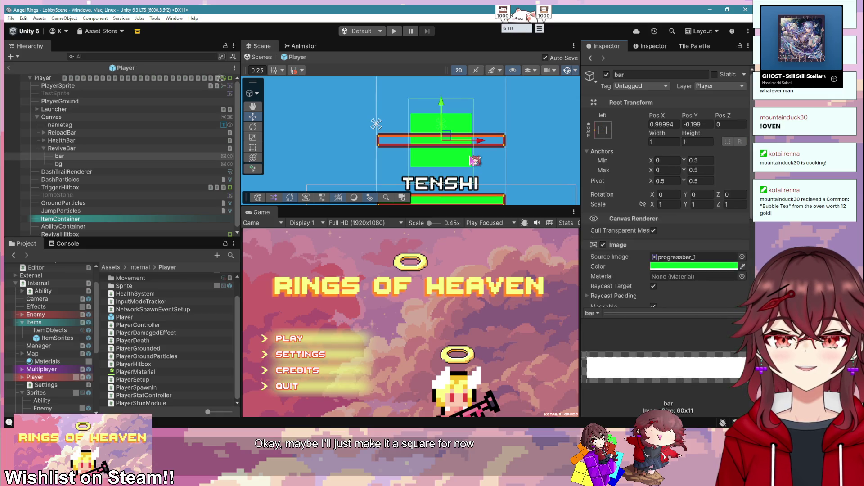
{"action": "key", "text": "ctrl+z"}
{"action": "key", "text": "ctrl+z"}
{"action": "left_click", "coordinate": [474, 160]}
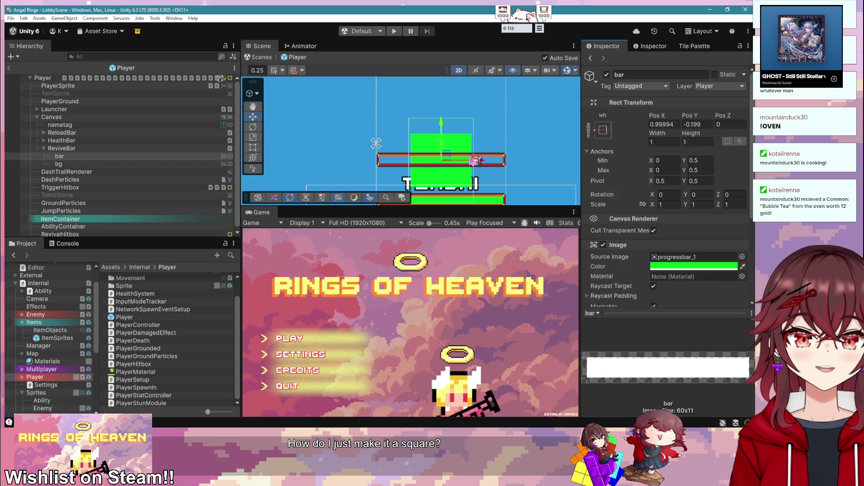
{"action": "key", "text": "ctrl+z"}
{"action": "key", "text": "ctrl+z"}
{"action": "key", "text": "ctrl+z"}
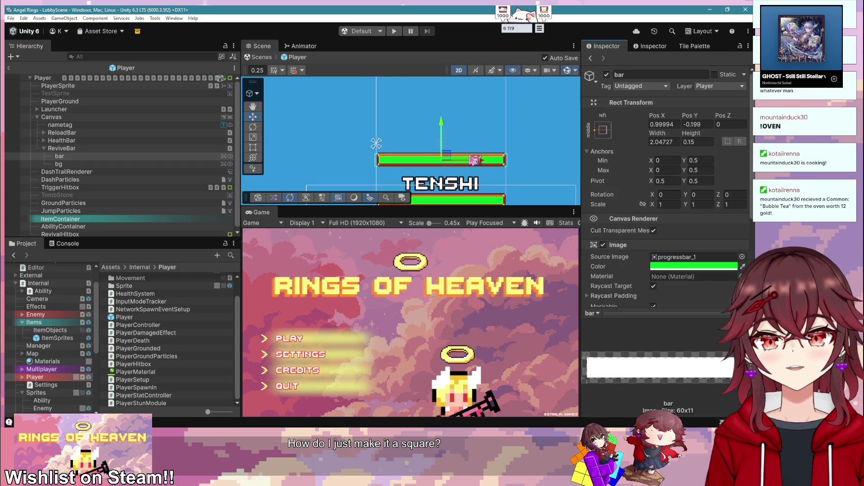
{"action": "scroll", "coordinate": [443, 170], "scroll_direction": "up", "scroll_amount": 3}
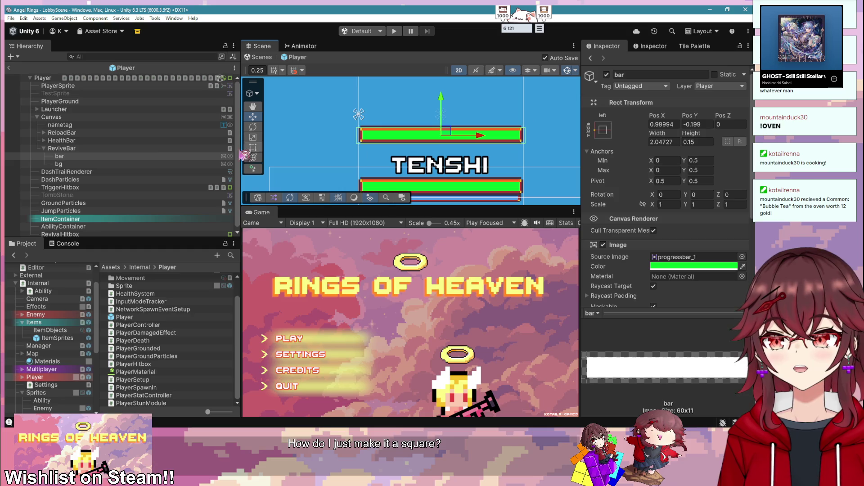
- Set the ReviveBar's X scale to 1
{"action": "left_click", "coordinate": [114, 148]}
{"action": "mouse_move", "coordinate": [666, 134]}
{"action": "left_mouse_down"}
{"action": "mouse_move", "coordinate": [653, 136]}
{"action": "mouse_move", "coordinate": [661, 135]}
{"action": "left_mouse_up"}
{"action": "left_click", "coordinate": [666, 205]}
{"action": "type", "text": "1"}
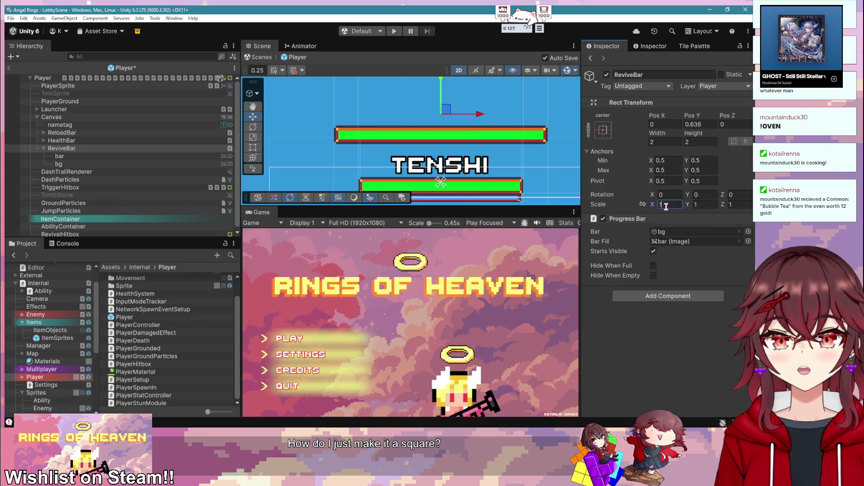
- Resize the bar fill to 0.25 by 0.25
{"action": "left_click", "coordinate": [118, 157]}
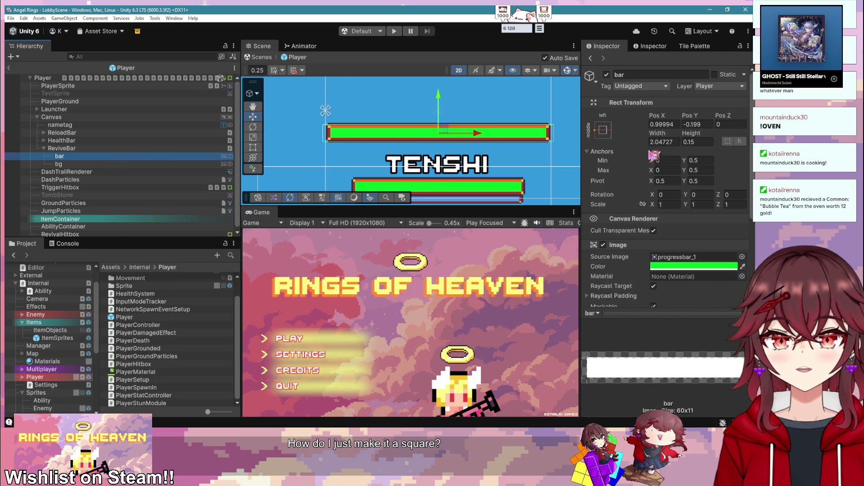
{"action": "left_click", "coordinate": [665, 143]}
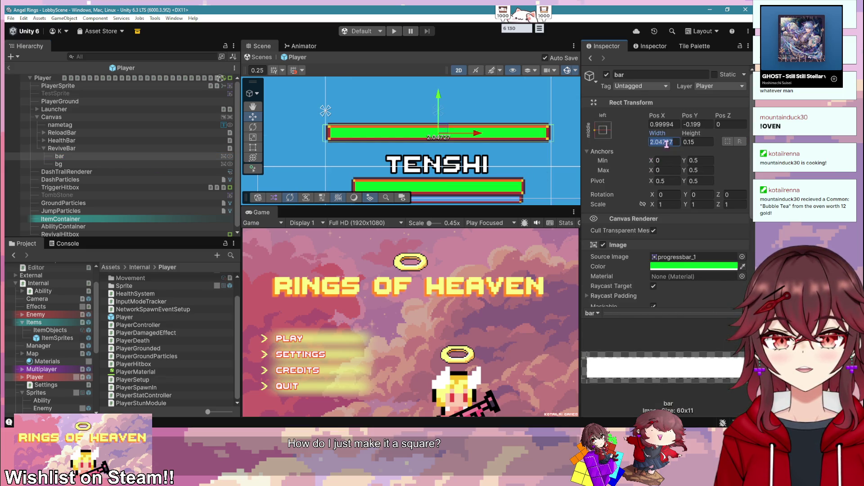
{"action": "type", "text": "0.25"}
{"action": "key", "text": "Tab"}
{"action": "type", "text": "0.25"}
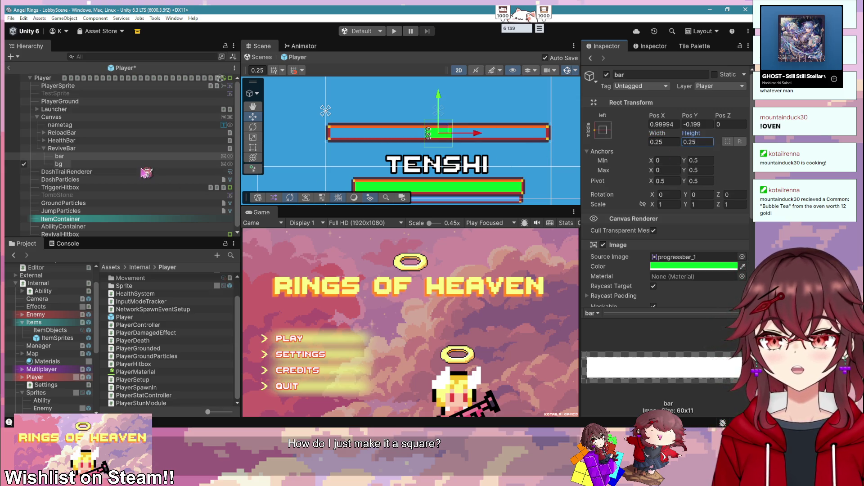
- Resize the bg background to 0.25 by 0.25 as well, then reselect ReviveBar
{"action": "left_click", "coordinate": [143, 164]}
{"action": "left_click", "coordinate": [664, 142]}
{"action": "type", "text": "0.25"}
{"action": "key", "text": "Tab"}
{"action": "type", "text": ".25"}
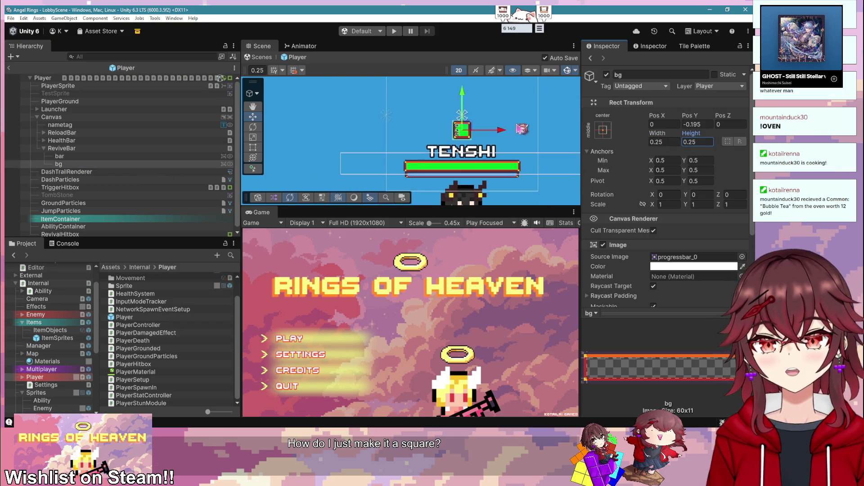
{"action": "scroll", "coordinate": [670, 235], "scroll_direction": "down", "scroll_amount": 3}
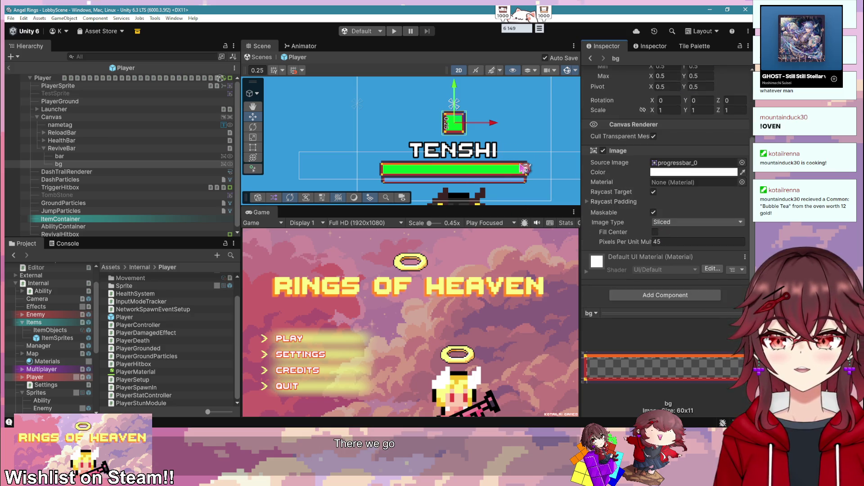
{"action": "left_click", "coordinate": [95, 148]}
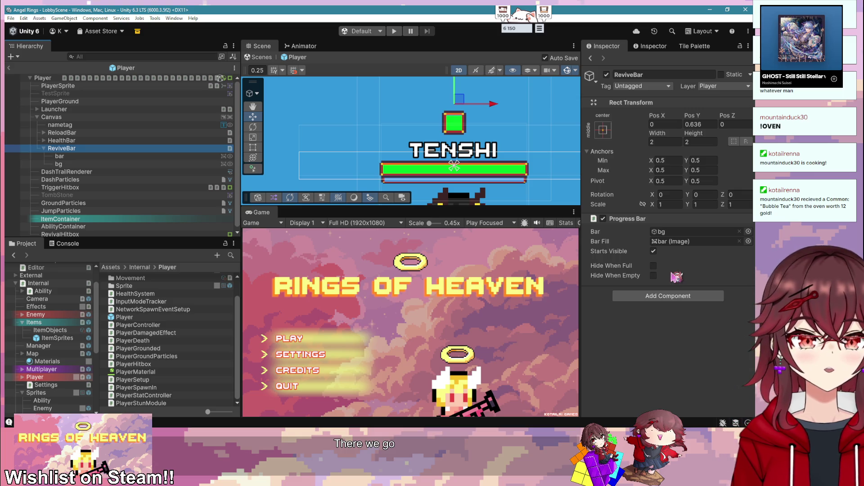
- Enable Hide When Full and Hide When Empty on ReviveBar's Progress Bar, with Starts Visible off
{"action": "left_click", "coordinate": [653, 266]}
{"action": "left_click", "coordinate": [653, 276]}
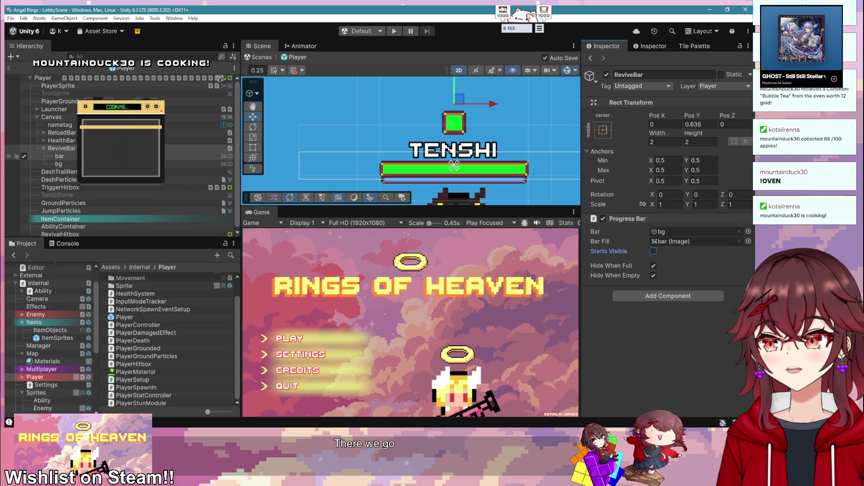
{"action": "left_click", "coordinate": [60, 156]}
{"action": "scroll", "coordinate": [688, 218], "scroll_direction": "down", "scroll_amount": 5}
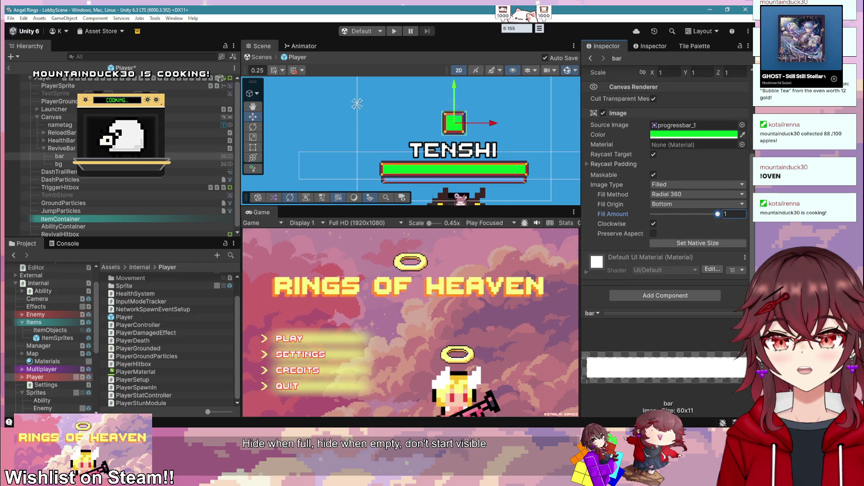
{"action": "left_click", "coordinate": [733, 214]}
{"action": "left_click", "coordinate": [62, 148]}
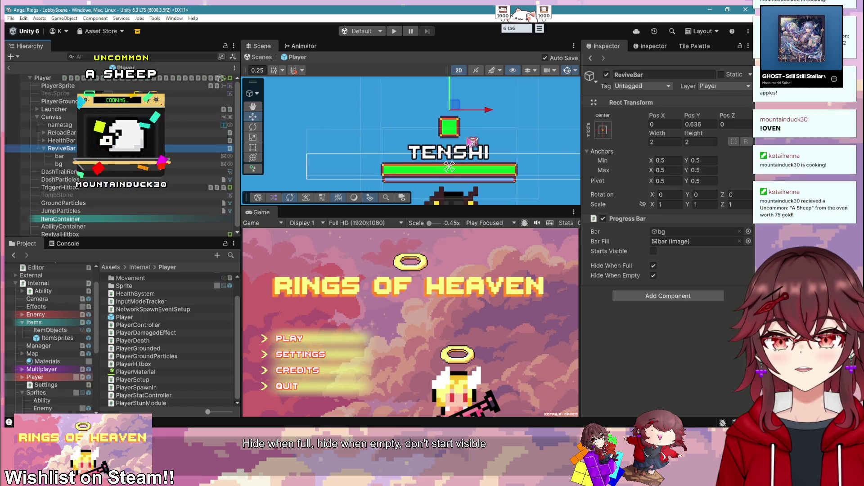
- Scale the ReviveBar up to about 2.4 and raise it above the TENSHI label
{"action": "key", "text": "r"}
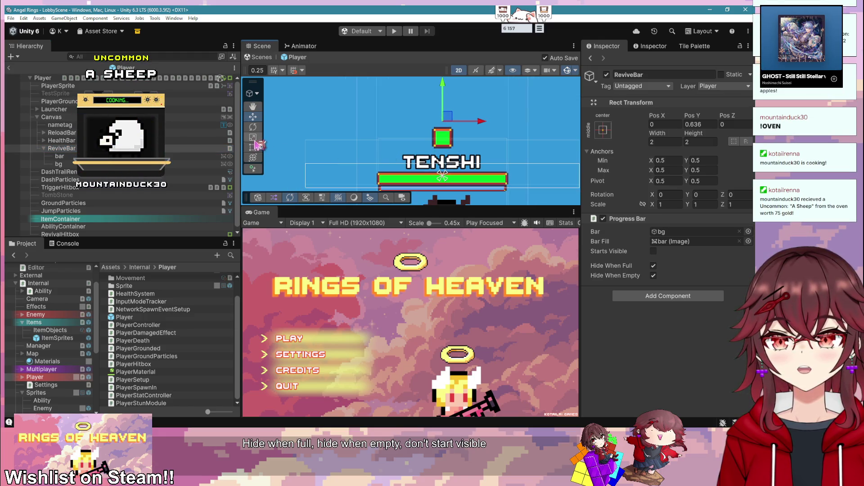
{"action": "mouse_move", "coordinate": [456, 130]}
{"action": "left_mouse_down"}
{"action": "mouse_move", "coordinate": [459, 116]}
{"action": "mouse_move", "coordinate": [480, 104]}
{"action": "mouse_move", "coordinate": [515, 116]}
{"action": "left_mouse_up"}
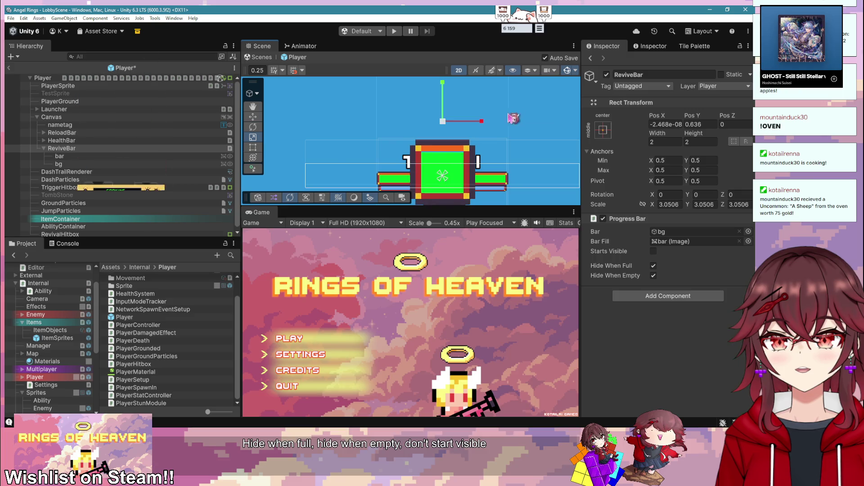
{"action": "scroll", "coordinate": [471, 156], "scroll_direction": "up", "scroll_amount": 1}
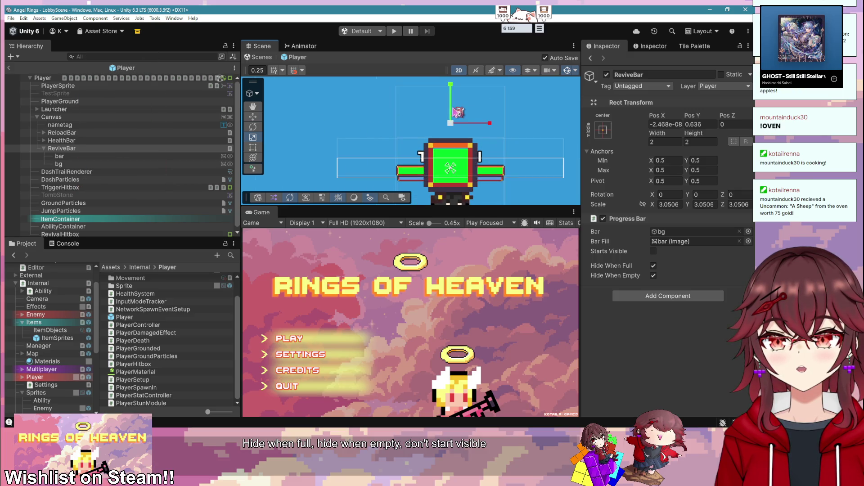
{"action": "key", "text": "ctrl+z"}
{"action": "key", "text": "w"}
{"action": "left_click_drag", "start_coordinate": [459, 105], "coordinate": [454, 68]}
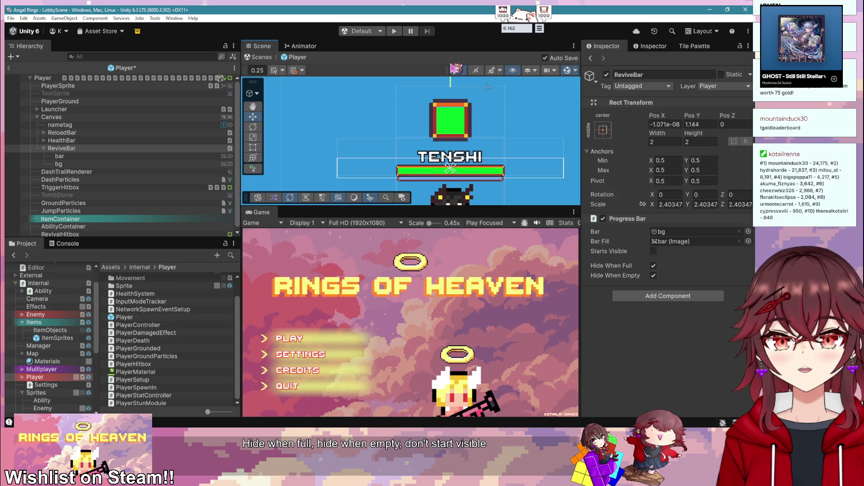
{"action": "scroll", "coordinate": [476, 163], "scroll_direction": "up", "scroll_amount": 1}
- Thin the background frame's border with a Pixels Per Unit Multiplier of 75.89
{"action": "left_click", "coordinate": [115, 164]}
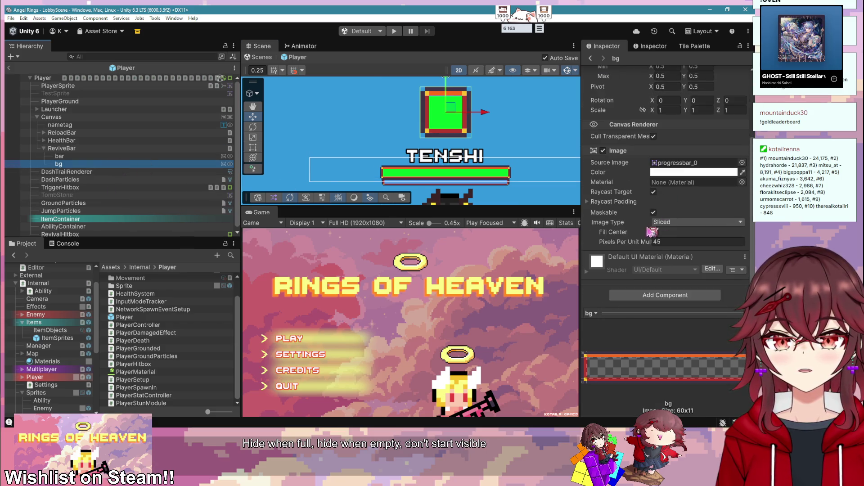
{"action": "mouse_move", "coordinate": [653, 240]}
{"action": "left_mouse_down"}
{"action": "mouse_move", "coordinate": [633, 239]}
{"action": "mouse_move", "coordinate": [673, 243]}
{"action": "mouse_move", "coordinate": [118, 230]}
{"action": "mouse_move", "coordinate": [270, 210]}
{"action": "mouse_move", "coordinate": [254, 210]}
{"action": "left_mouse_up"}
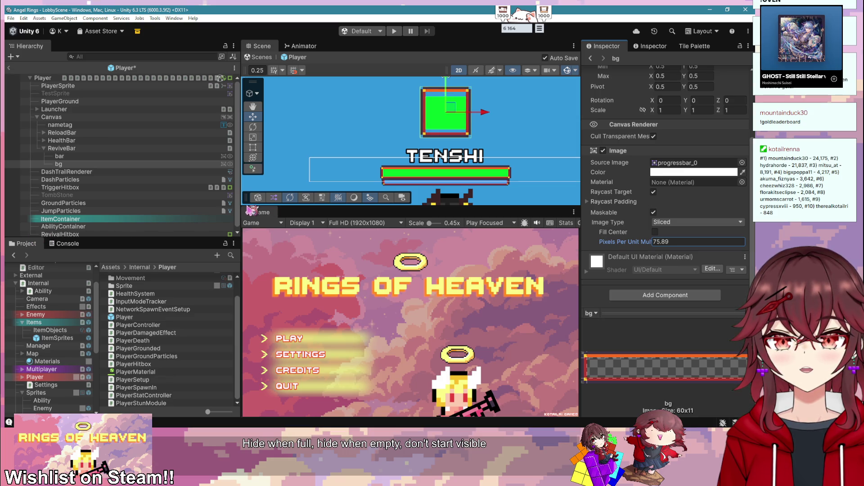
{"action": "scroll", "coordinate": [438, 128], "scroll_direction": "up", "scroll_amount": 2}
{"action": "scroll", "coordinate": [438, 129], "scroll_direction": "down", "scroll_amount": 3}
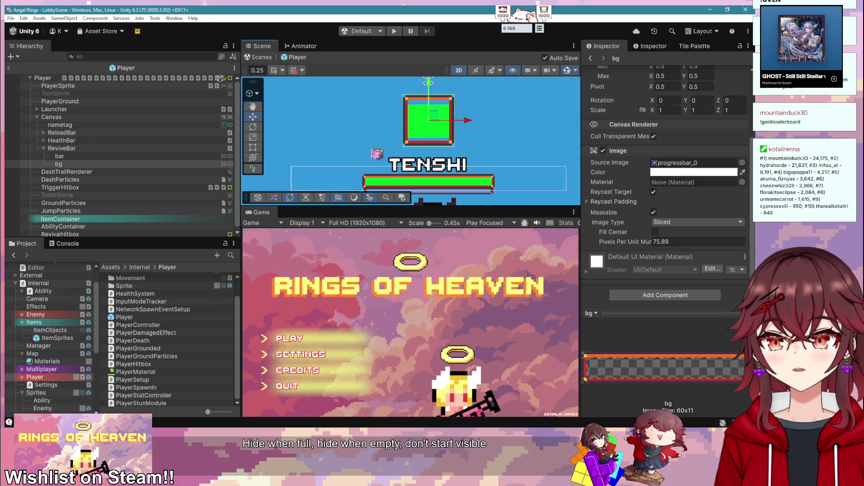
- Move the ReviveBar left beside the TENSHI label at Y 0.48
{"action": "left_click", "coordinate": [96, 150]}
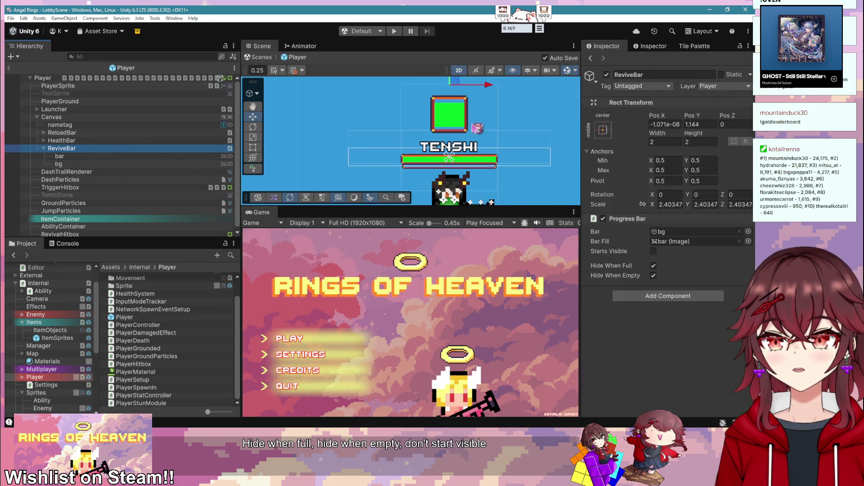
{"action": "mouse_move", "coordinate": [494, 90]}
{"action": "left_mouse_down"}
{"action": "mouse_move", "coordinate": [375, 95]}
{"action": "mouse_move", "coordinate": [375, 119]}
{"action": "mouse_move", "coordinate": [418, 123]}
{"action": "left_mouse_up"}
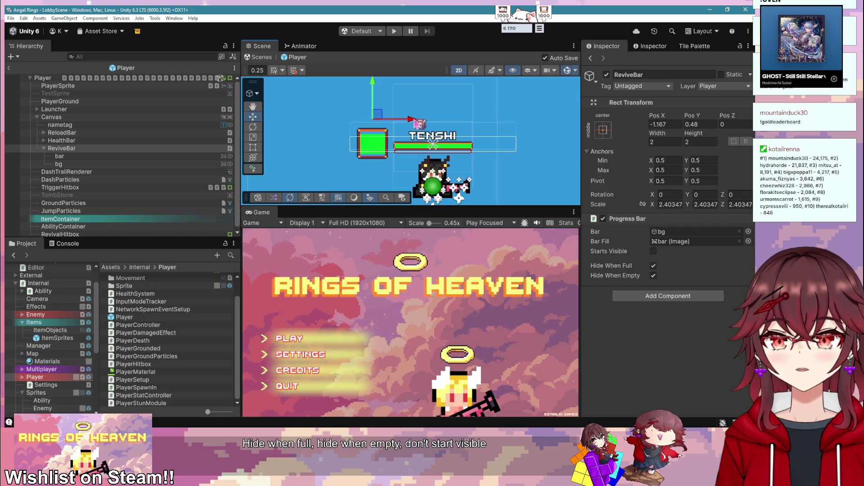
{"action": "scroll", "coordinate": [417, 124], "scroll_direction": "up", "scroll_amount": 4}
{"action": "scroll", "coordinate": [398, 142], "scroll_direction": "up", "scroll_amount": 2}
- Try resizing the background frame and bar fill with the Rect tool, undoing both changes
{"action": "left_click", "coordinate": [63, 156]}
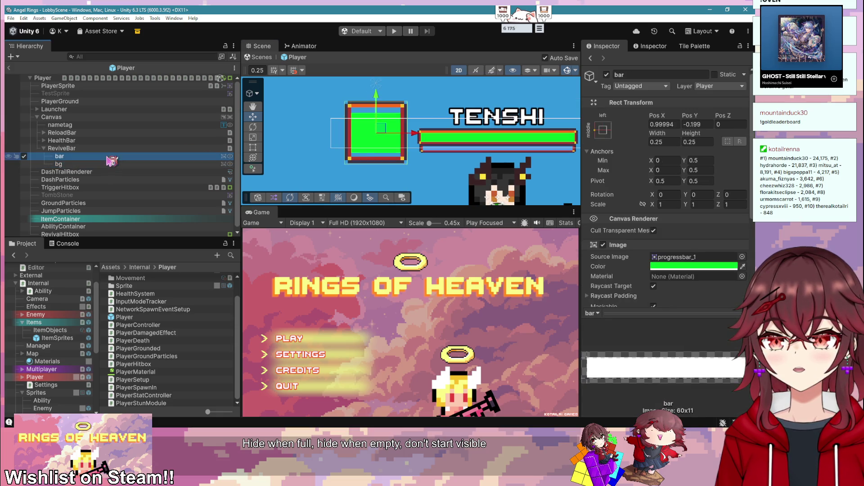
{"action": "key", "text": "t"}
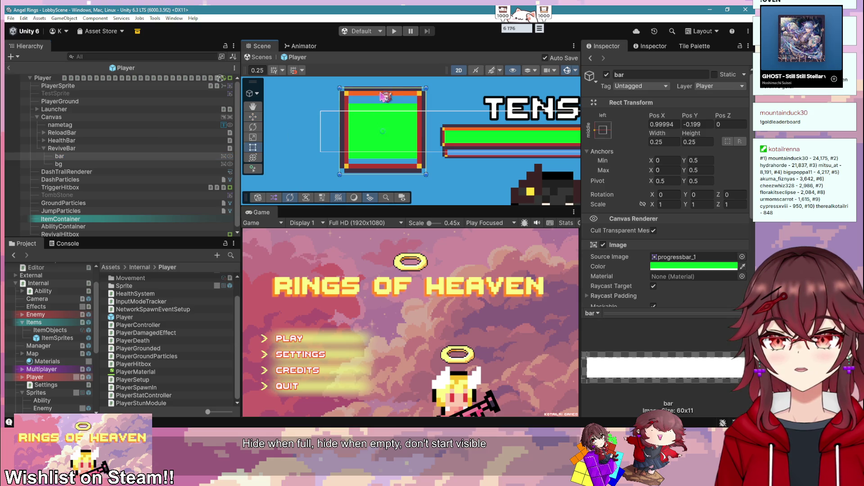
{"action": "left_click", "coordinate": [128, 164]}
{"action": "left_click_drag", "start_coordinate": [377, 88], "coordinate": [396, 80]}
{"action": "key", "text": "ctrl+z"}
{"action": "left_click", "coordinate": [113, 156]}
{"action": "left_click_drag", "start_coordinate": [403, 175], "coordinate": [405, 180]}
{"action": "key", "text": "ctrl+z"}
{"action": "key", "text": "ctrl+z"}
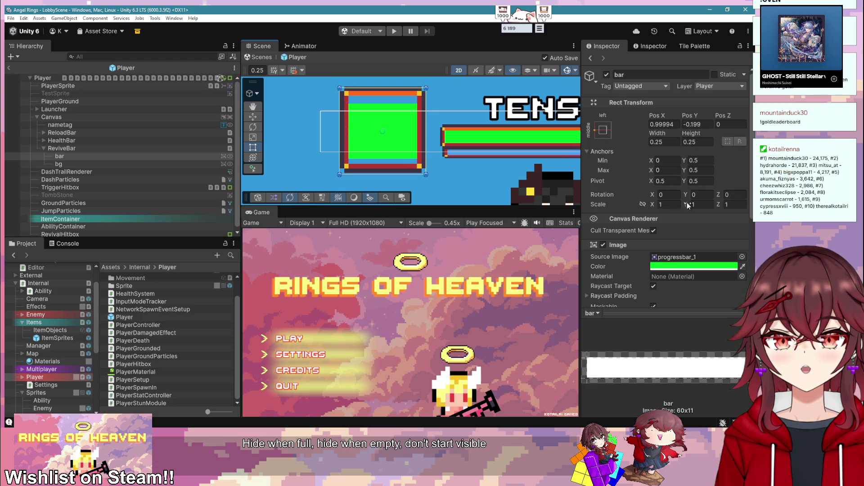
- Set the green bar fill's Pos X to 0, comparing it against the background frame
{"action": "left_click", "coordinate": [118, 158]}
{"action": "left_click", "coordinate": [120, 164]}
{"action": "left_click", "coordinate": [118, 157]}
{"action": "left_click", "coordinate": [657, 127]}
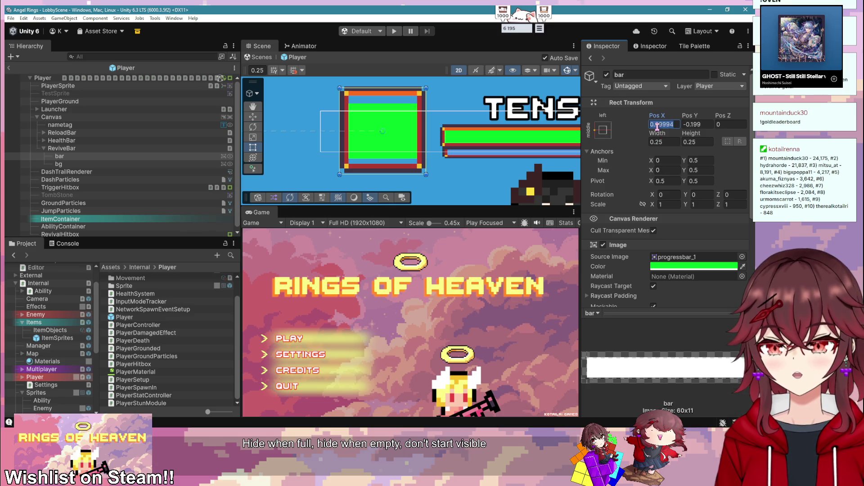
{"action": "type", "text": "0"}
{"action": "left_click", "coordinate": [136, 164]}
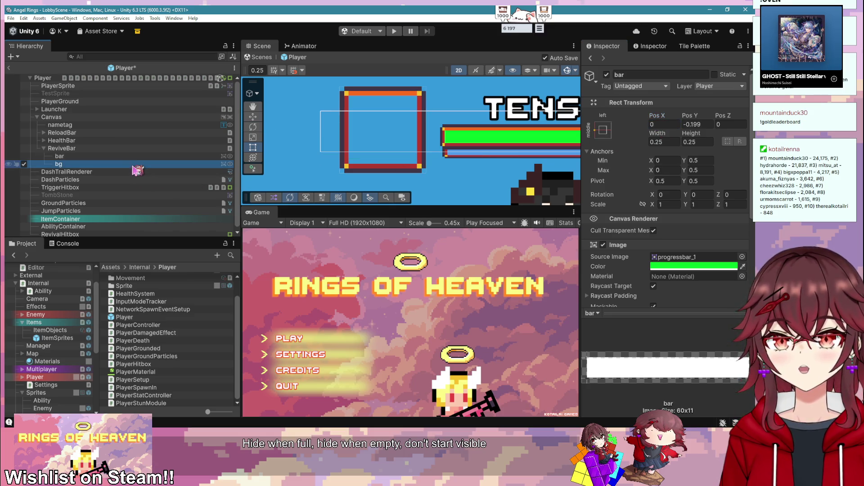
{"action": "left_click", "coordinate": [137, 157]}
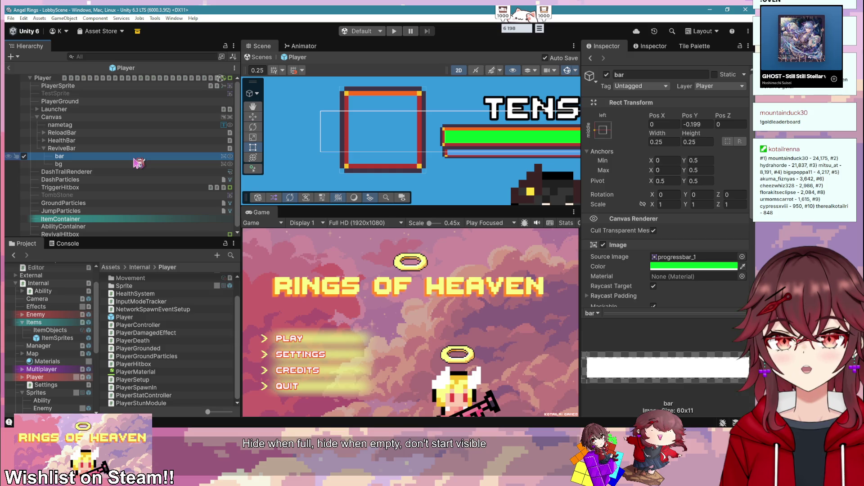
{"action": "left_click", "coordinate": [138, 164]}
{"action": "left_click", "coordinate": [137, 156]}
{"action": "scroll", "coordinate": [470, 195], "scroll_direction": "down", "scroll_amount": 2}
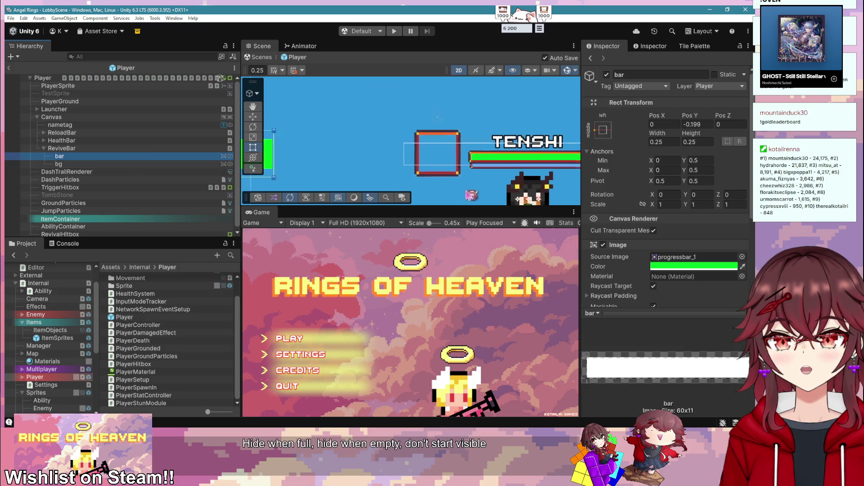
{"action": "scroll", "coordinate": [470, 195], "scroll_direction": "down", "scroll_amount": 2}
{"action": "key", "text": "f"}
- Anchor the bar fill to centre-middle and begin editing its position fields
{"action": "left_click", "coordinate": [63, 149]}
{"action": "left_click", "coordinate": [90, 157]}
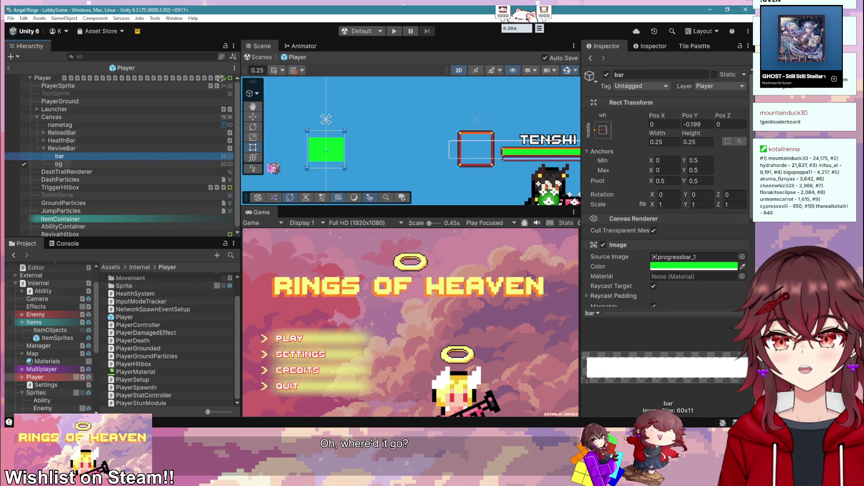
{"action": "left_click", "coordinate": [604, 131]}
{"action": "left_click", "coordinate": [658, 228]}
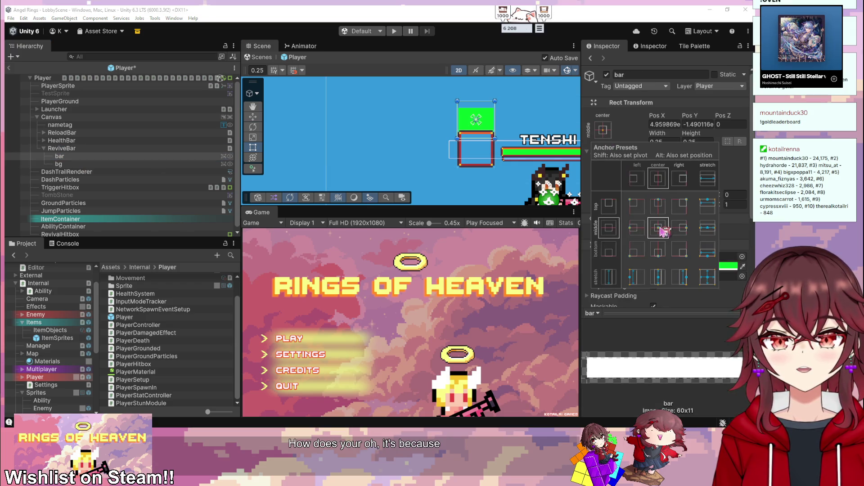
{"action": "left_click", "coordinate": [59, 164]}
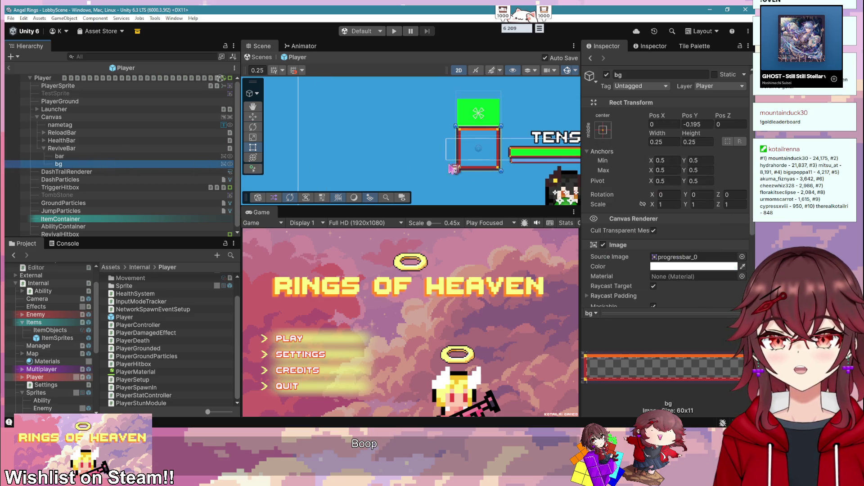
{"action": "left_click", "coordinate": [113, 149]}
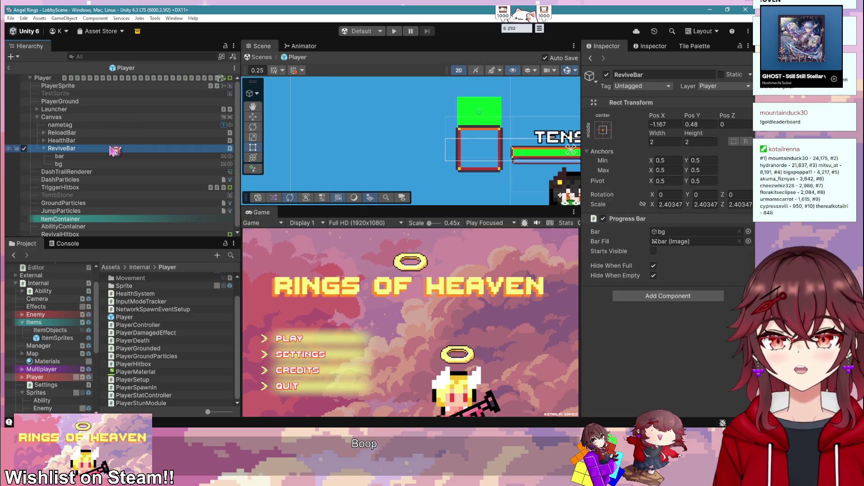
{"action": "left_click", "coordinate": [118, 156]}
{"action": "left_click", "coordinate": [663, 125]}
{"action": "left_click", "coordinate": [704, 126]}
- Set Pos Y to 0 on both the bar fill and the background frame
{"action": "type", "text": "0"}
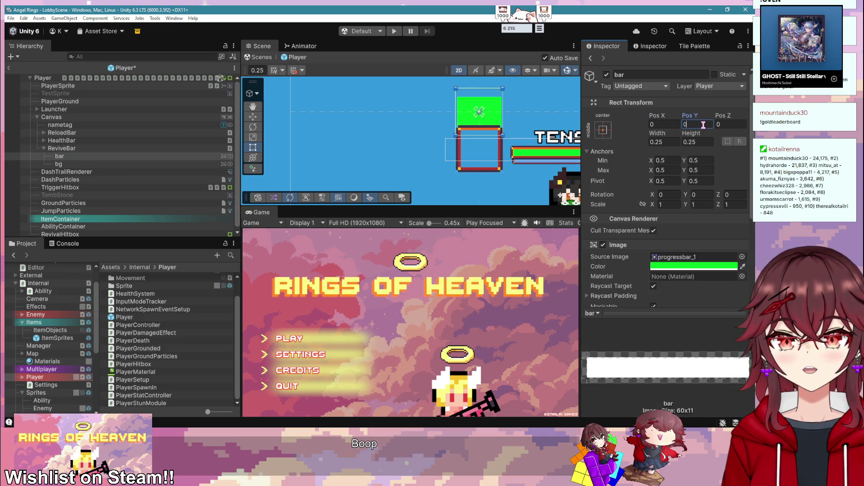
{"action": "left_click", "coordinate": [151, 164]}
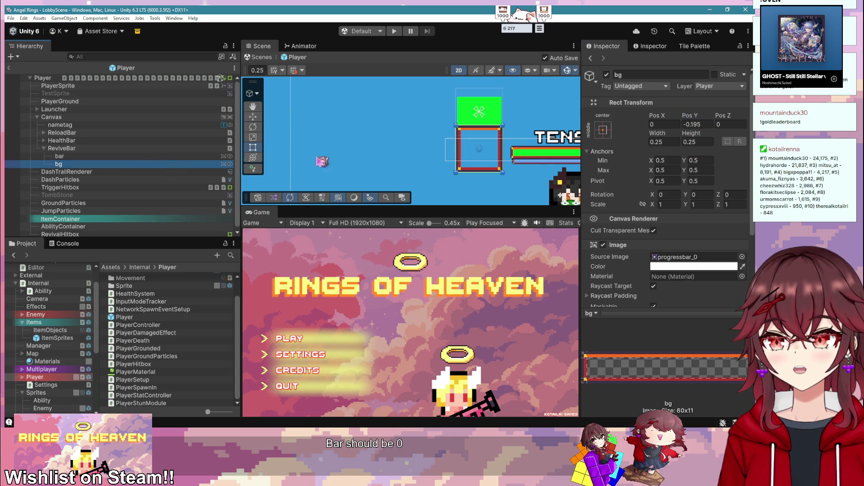
{"action": "left_click", "coordinate": [698, 125]}
{"action": "type", "text": "0"}
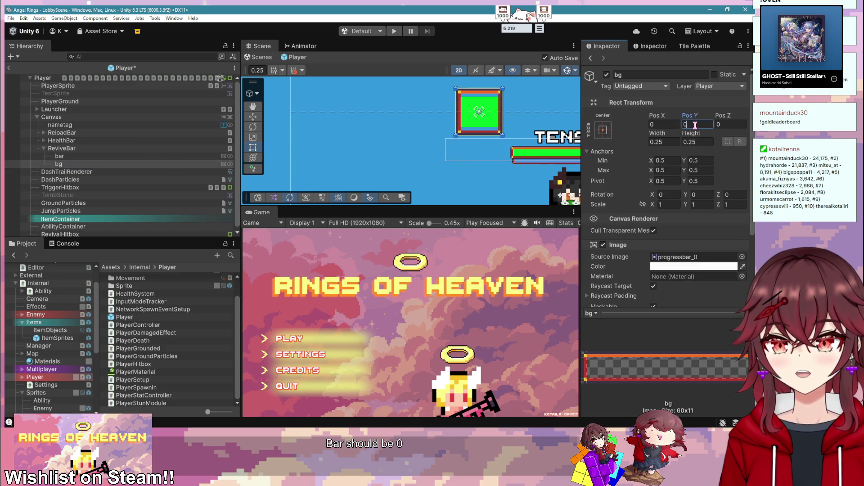
{"action": "key", "text": "Return"}
{"action": "left_click", "coordinate": [116, 165]}
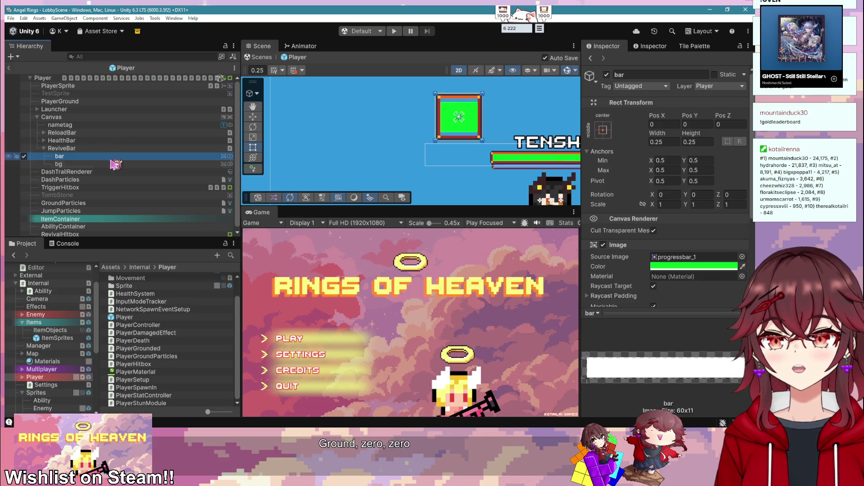
{"action": "key", "text": "Up"}
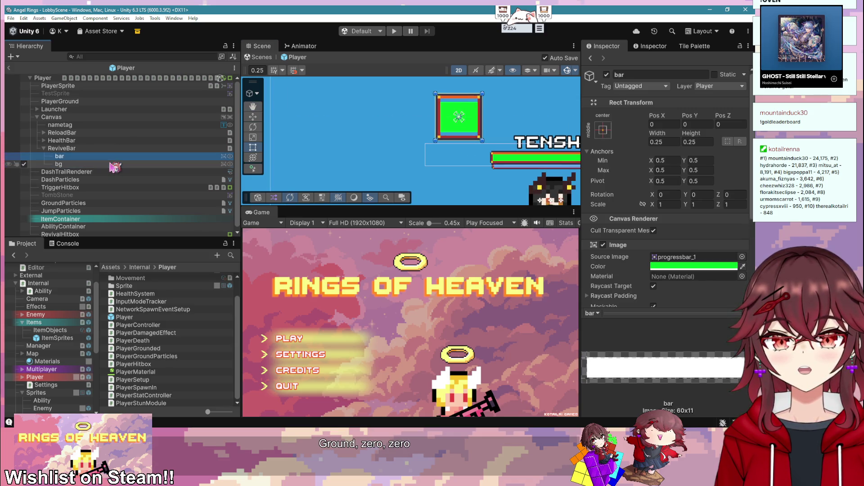
- Set the background frame's Pixels Per Unit Multiplier to 45 and nudge the frame slightly
{"action": "scroll", "coordinate": [677, 189], "scroll_direction": "down", "scroll_amount": 4}
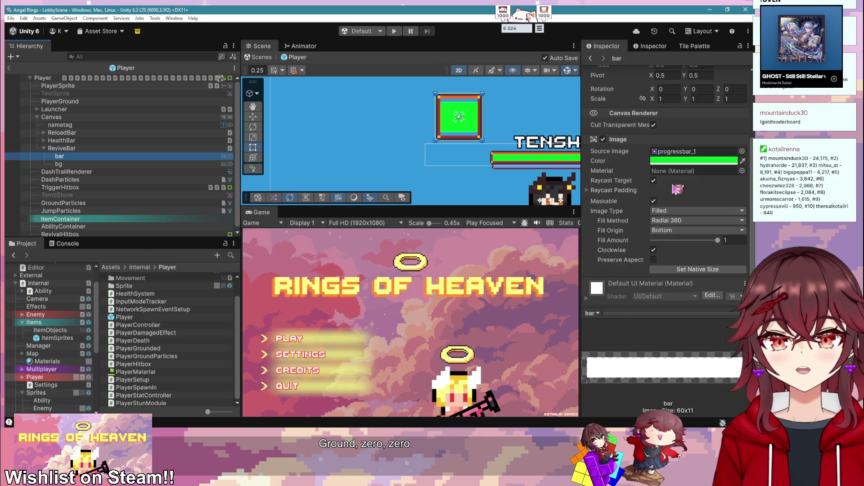
{"action": "left_click", "coordinate": [121, 165]}
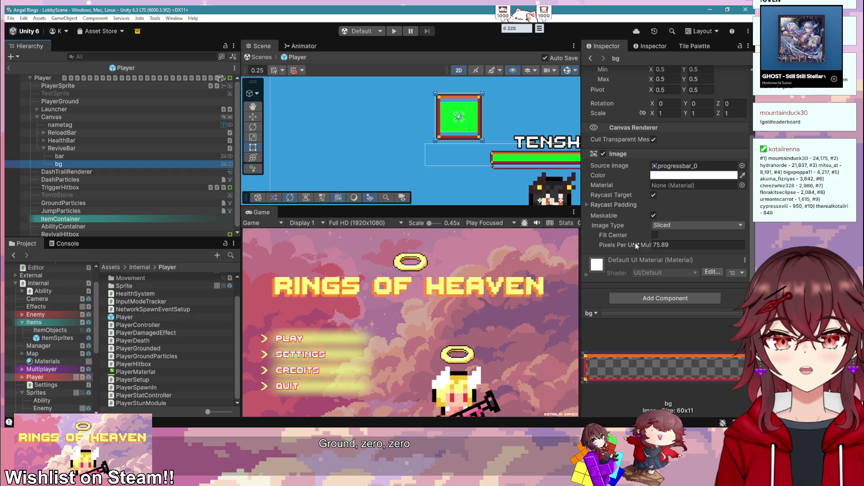
{"action": "left_click", "coordinate": [655, 235]}
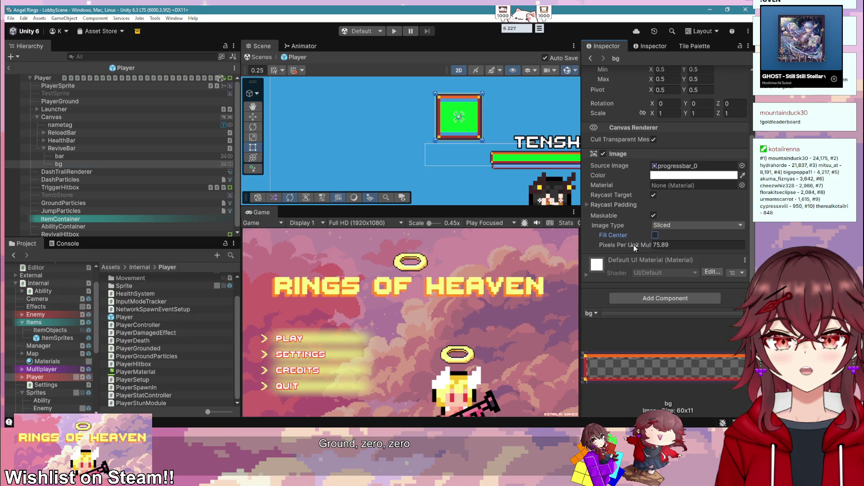
{"action": "mouse_move", "coordinate": [636, 243]}
{"action": "left_mouse_down"}
{"action": "mouse_move", "coordinate": [419, 246]}
{"action": "mouse_move", "coordinate": [137, 221]}
{"action": "left_mouse_up"}
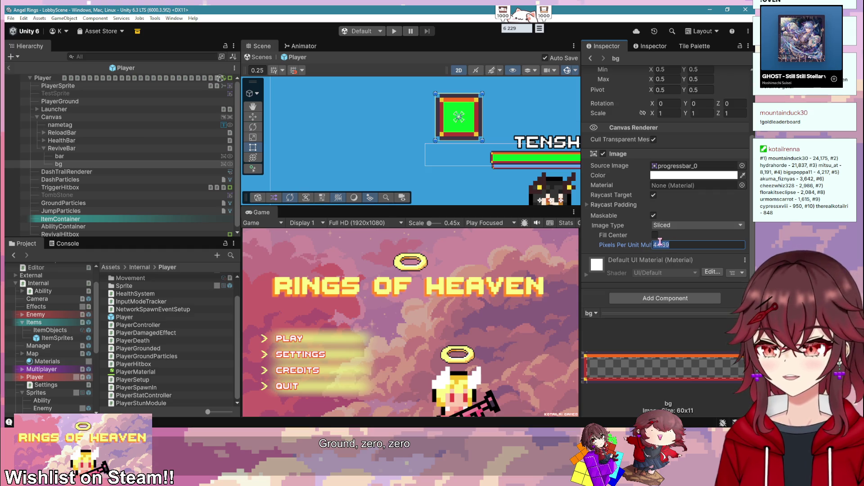
{"action": "type", "text": "45"}
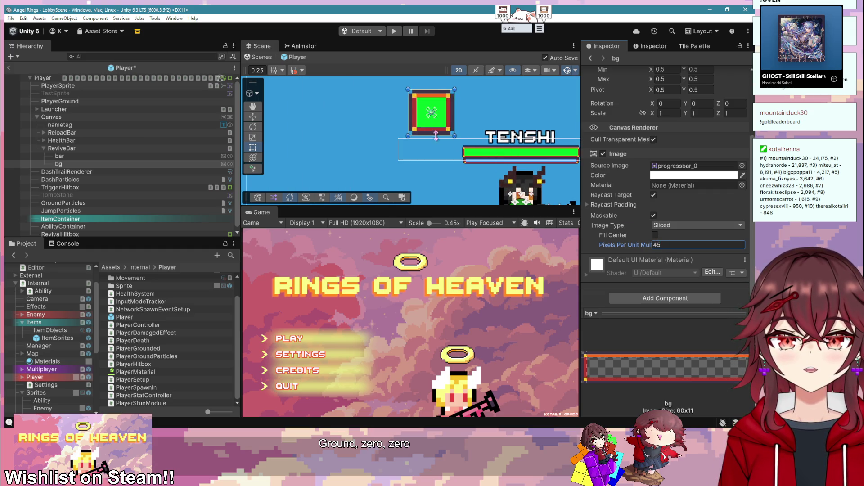
{"action": "left_click", "coordinate": [253, 117]}
{"action": "left_click_drag", "start_coordinate": [438, 100], "coordinate": [439, 100]}
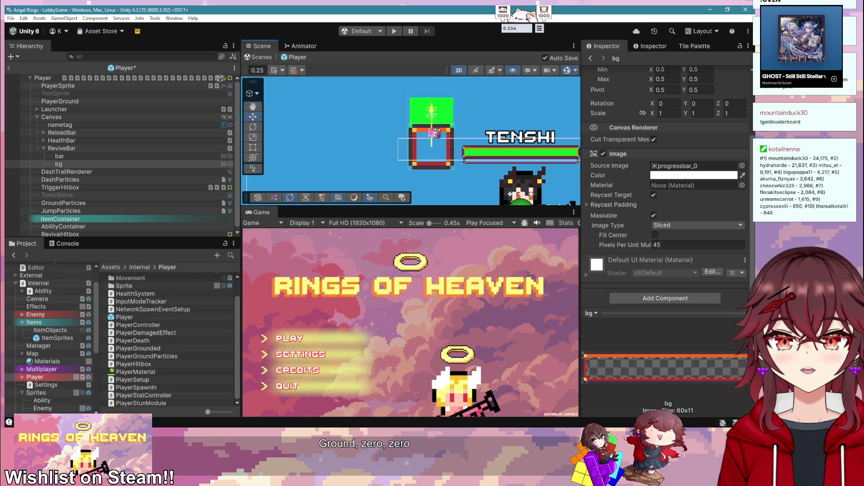
- Lower the ReviveBar to Pos Y 0.002, level with the TENSHI nametag and health bar
{"action": "left_click", "coordinate": [108, 148]}
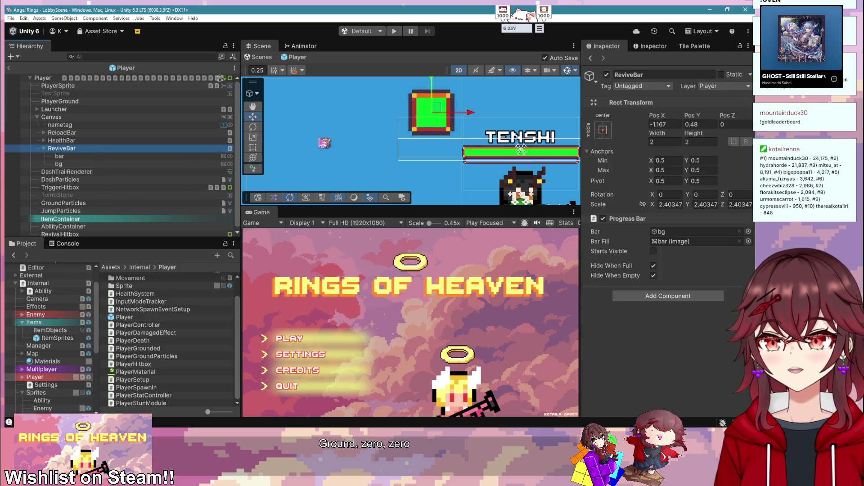
{"action": "left_click_drag", "start_coordinate": [438, 101], "coordinate": [440, 138]}
{"action": "scroll", "coordinate": [439, 139], "scroll_direction": "down", "scroll_amount": 2}
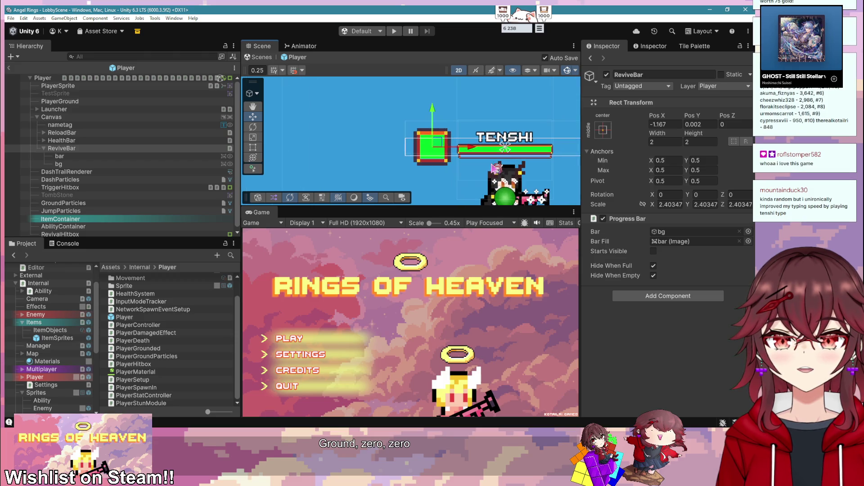
{"action": "scroll", "coordinate": [495, 168], "scroll_direction": "up", "scroll_amount": 2}
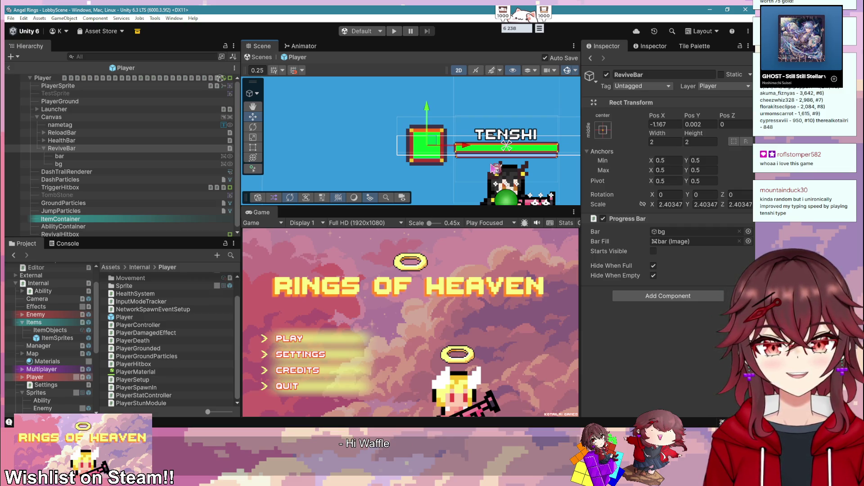
{"action": "scroll", "coordinate": [495, 169], "scroll_direction": "up", "scroll_amount": 2}
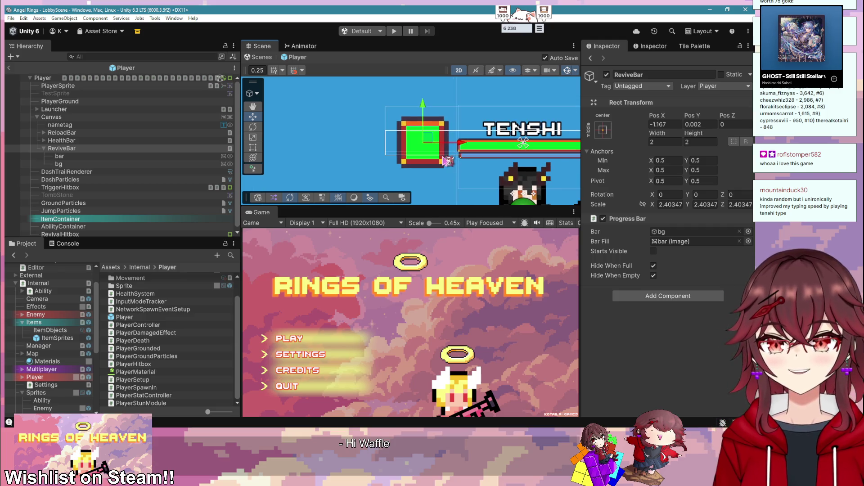
- Inspect the ReviveBar's bar and bg children, bringing up bg's context menu
{"action": "left_click", "coordinate": [68, 148]}
{"action": "right_click", "coordinate": [78, 153]}
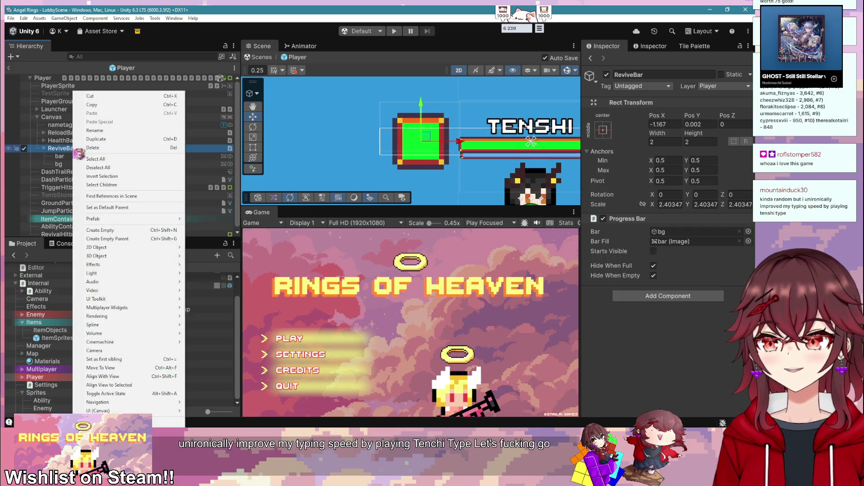
{"action": "left_click", "coordinate": [67, 153]}
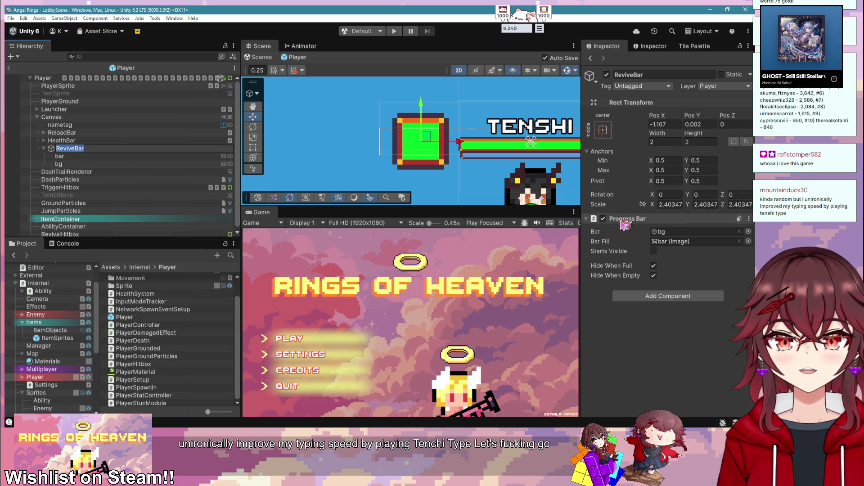
{"action": "left_click", "coordinate": [72, 157]}
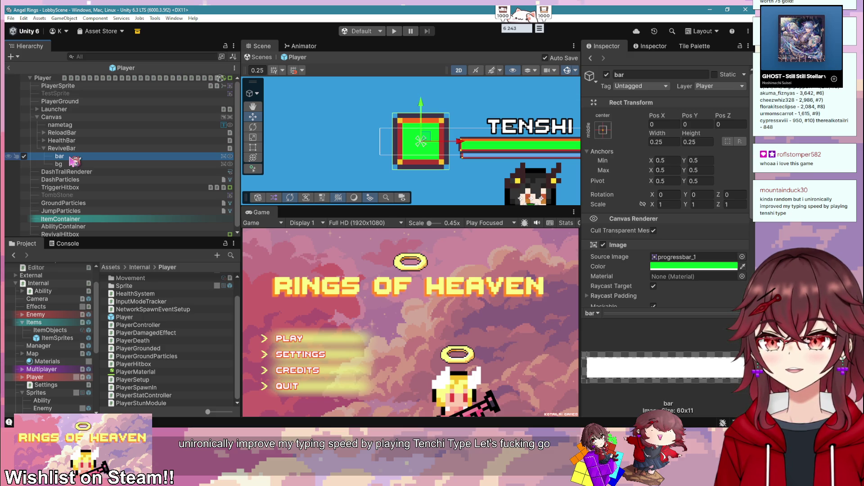
{"action": "left_click", "coordinate": [58, 163]}
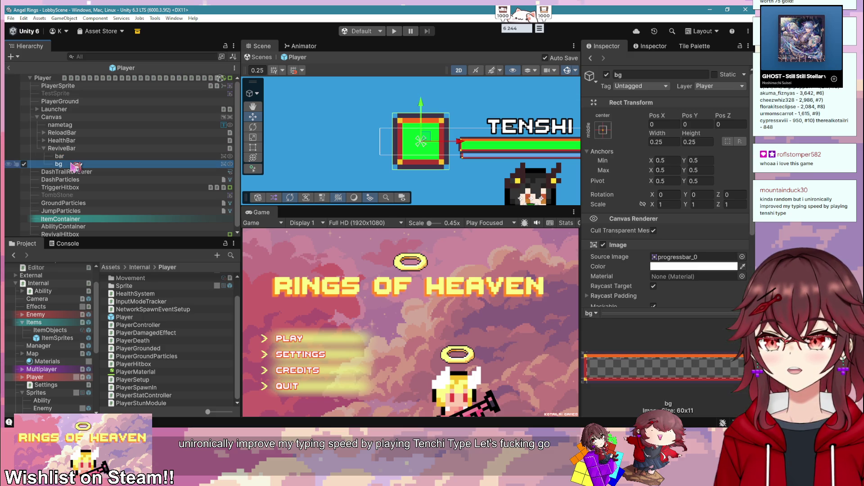
{"action": "right_click", "coordinate": [73, 165]}
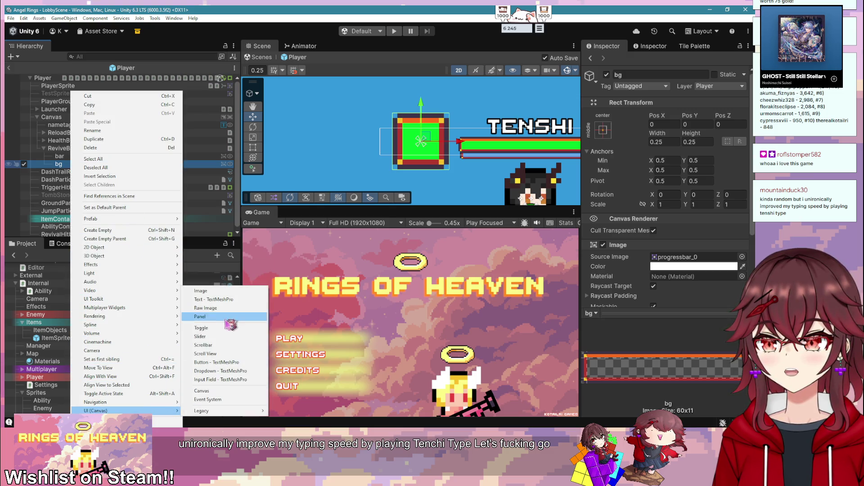
- Add a TextMeshPro label under bg reading 'E', with font size 1 and a 1×1 box
{"action": "left_click", "coordinate": [227, 300]}
{"action": "left_click", "coordinate": [666, 291]}
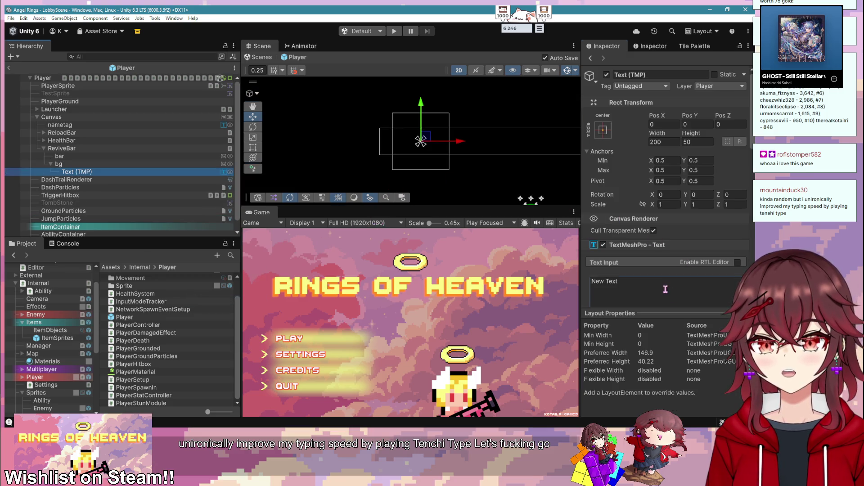
{"action": "key", "text": "ctrl+a"}
{"action": "type", "text": "E"}
{"action": "scroll", "coordinate": [675, 234], "scroll_direction": "down", "scroll_amount": 5}
{"action": "left_click", "coordinate": [662, 265]}
{"action": "type", "text": "1"}
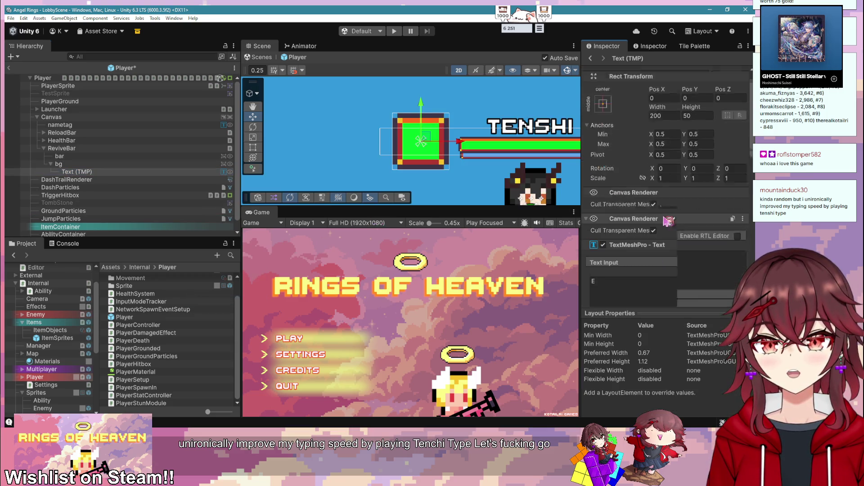
{"action": "scroll", "coordinate": [683, 235], "scroll_direction": "up", "scroll_amount": 5}
{"action": "left_click", "coordinate": [664, 142]}
{"action": "type", "text": "1"}
{"action": "left_click", "coordinate": [693, 142]}
{"action": "type", "text": "1"}
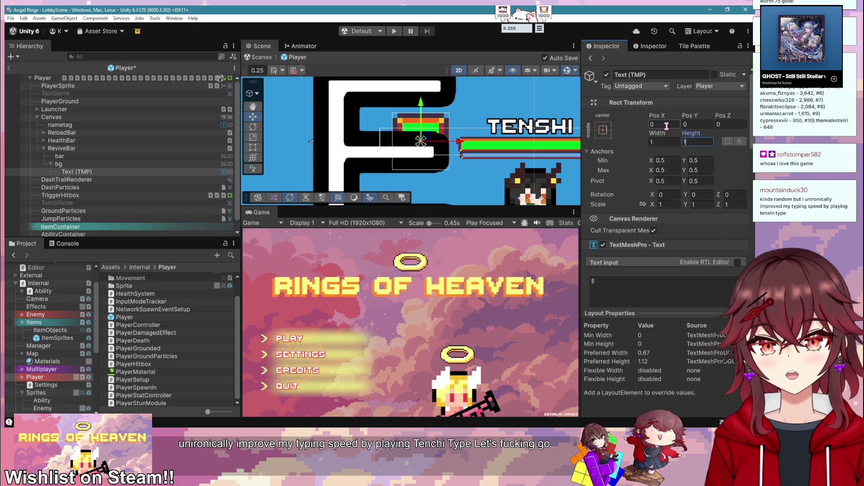
- Make the E bold, scale it down, and move it to the bar's centre
{"action": "scroll", "coordinate": [631, 204], "scroll_direction": "down", "scroll_amount": 4}
{"action": "left_click", "coordinate": [656, 254]}
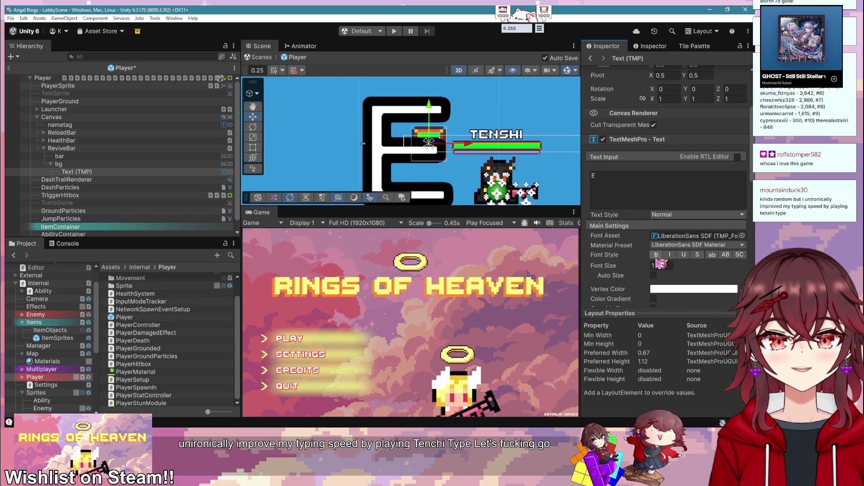
{"action": "scroll", "coordinate": [684, 189], "scroll_direction": "down", "scroll_amount": 2}
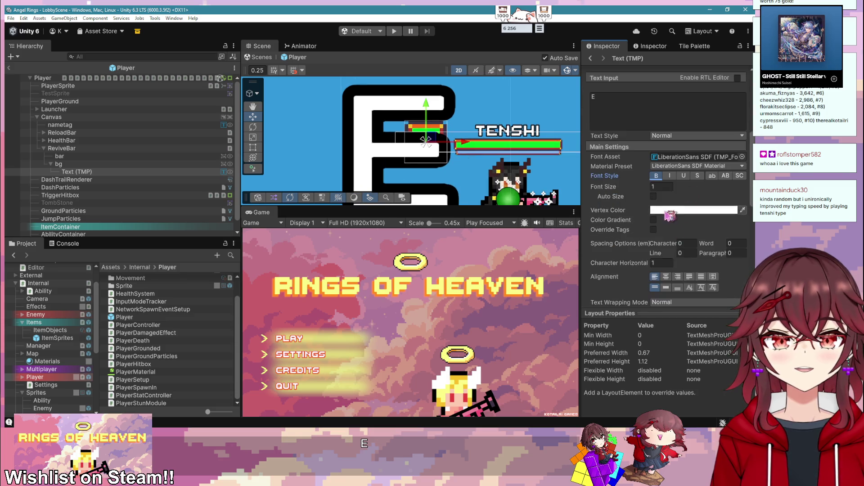
{"action": "scroll", "coordinate": [621, 176], "scroll_direction": "up", "scroll_amount": 5}
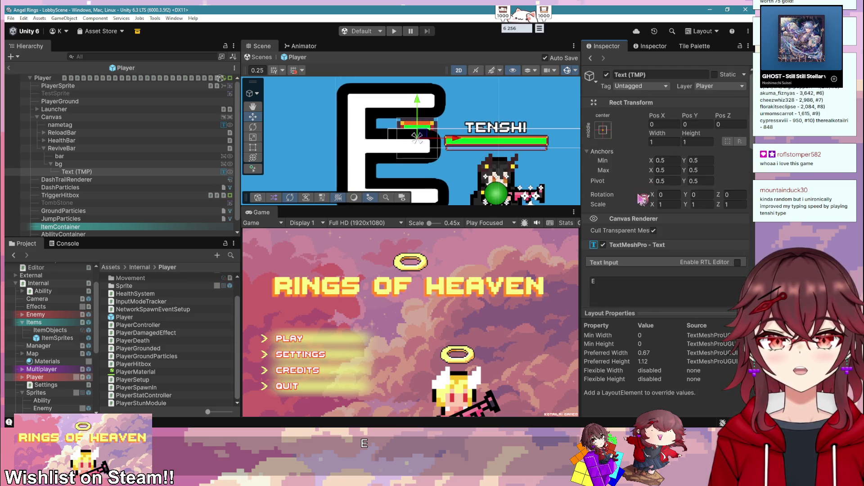
{"action": "left_click", "coordinate": [253, 137]}
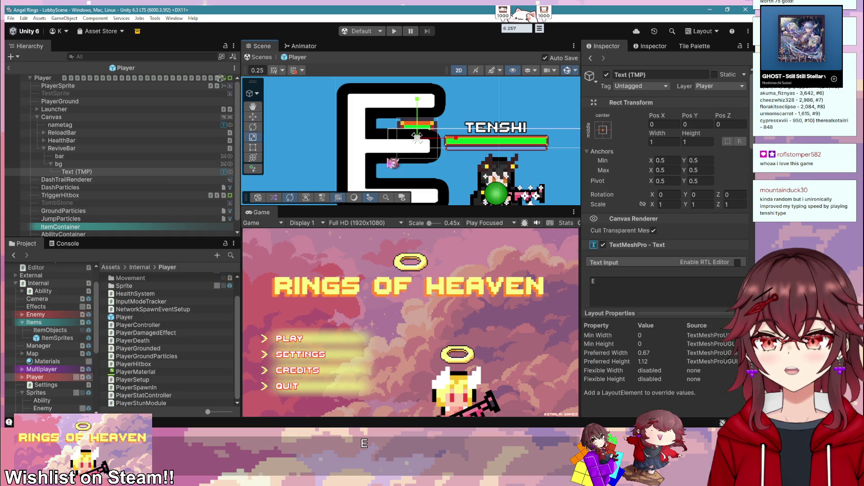
{"action": "mouse_move", "coordinate": [439, 119]}
{"action": "left_mouse_down"}
{"action": "mouse_move", "coordinate": [437, 158]}
{"action": "mouse_move", "coordinate": [446, 129]}
{"action": "left_mouse_up"}
{"action": "scroll", "coordinate": [446, 129], "scroll_direction": "up", "scroll_amount": 3}
{"action": "scroll", "coordinate": [446, 129], "scroll_direction": "up", "scroll_amount": 2}
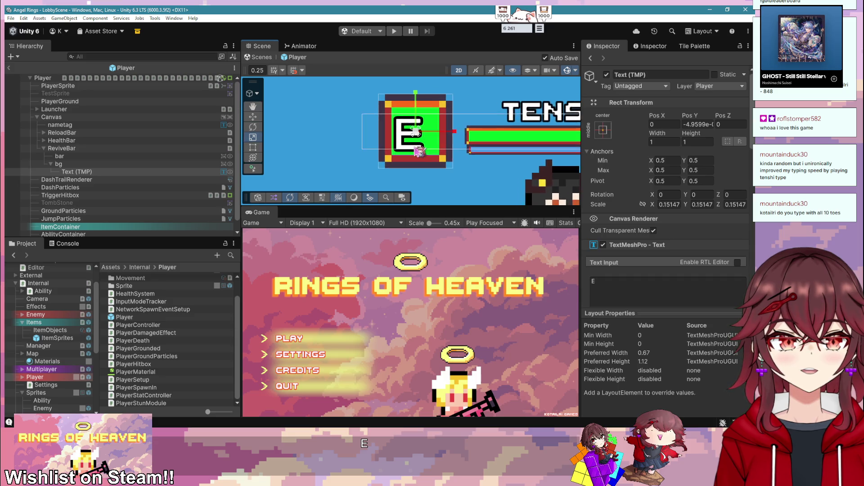
{"action": "left_click", "coordinate": [253, 116]}
{"action": "mouse_move", "coordinate": [435, 132]}
{"action": "left_mouse_down"}
{"action": "mouse_move", "coordinate": [444, 132]}
{"action": "mouse_move", "coordinate": [431, 102]}
{"action": "left_mouse_up"}
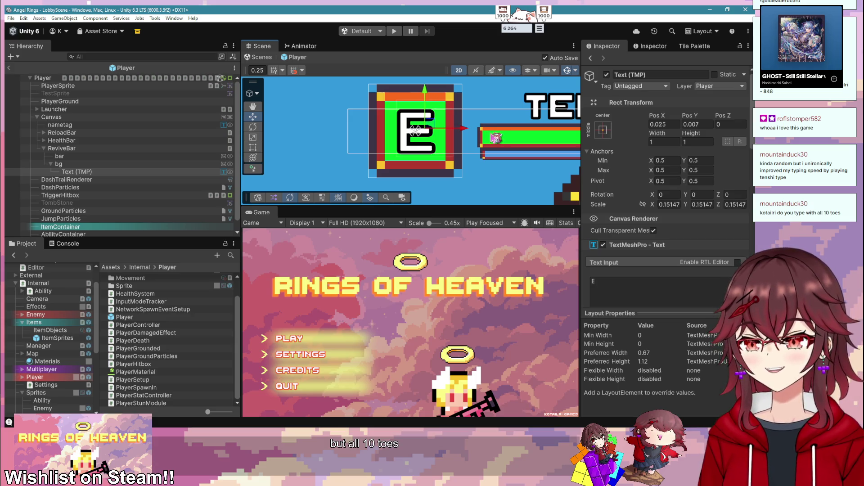
- Review the ReviveBar's progress settings, then return to PlayerDeath.cs
{"action": "scroll", "coordinate": [495, 138], "scroll_direction": "down", "scroll_amount": 4}
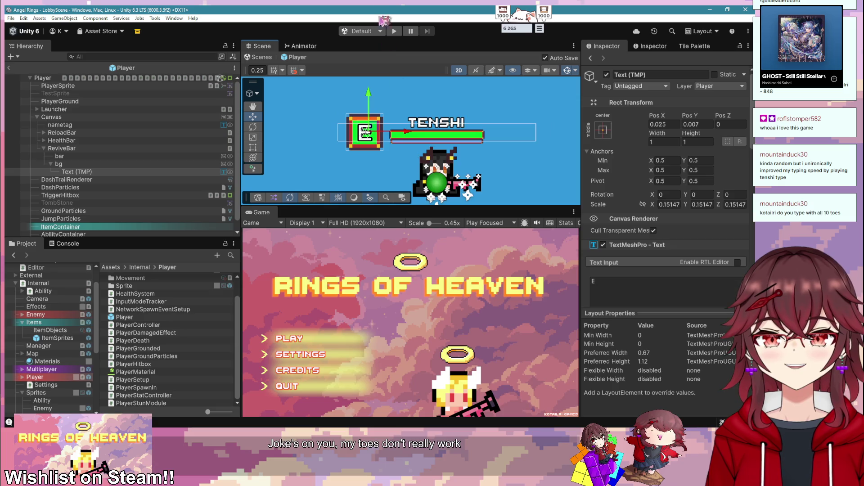
{"action": "scroll", "coordinate": [173, 159], "scroll_direction": "down", "scroll_amount": 1}
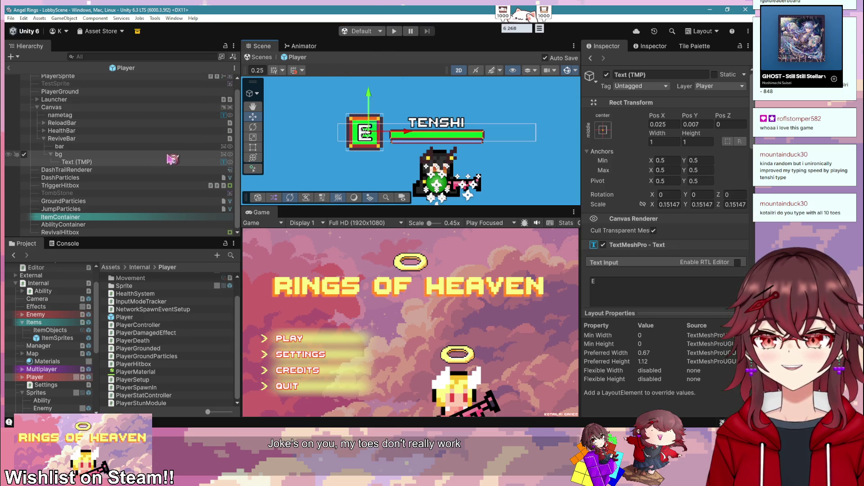
{"action": "left_click", "coordinate": [106, 139]}
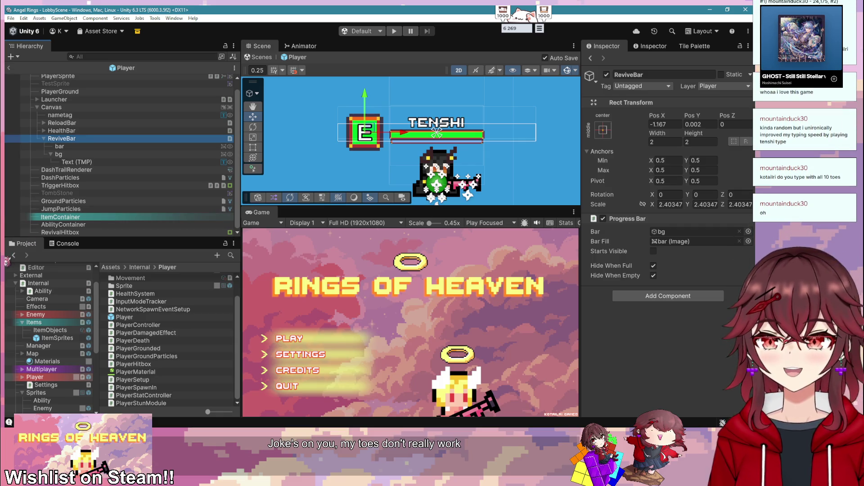
{"action": "key", "text": "alt+Tab"}
- Reposition the Visual Studio window and scroll up PlayerDeath.cs to the UnDie and revive-time code
{"action": "mouse_move", "coordinate": [347, 115]}
{"action": "left_mouse_down"}
{"action": "mouse_move", "coordinate": [405, 83]}
{"action": "mouse_move", "coordinate": [359, 84]}
{"action": "left_mouse_up"}
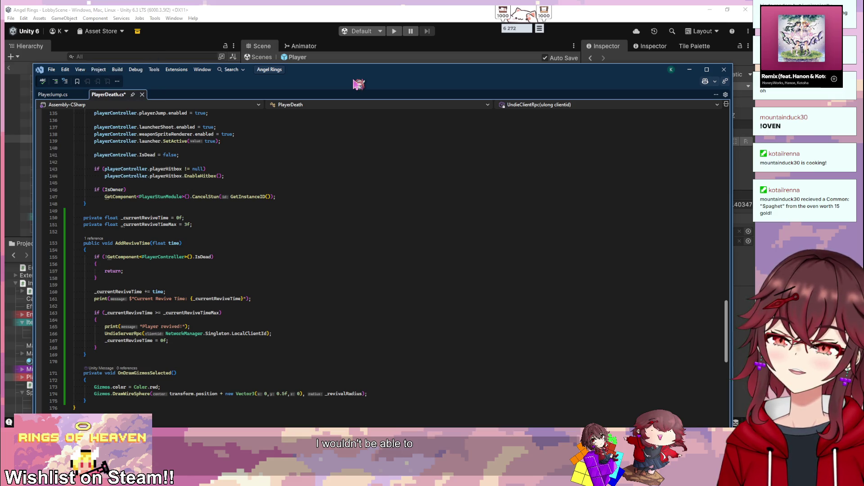
{"action": "left_click_drag", "start_coordinate": [359, 84], "coordinate": [443, 92]}
{"action": "scroll", "coordinate": [419, 197], "scroll_direction": "up", "scroll_amount": 20}
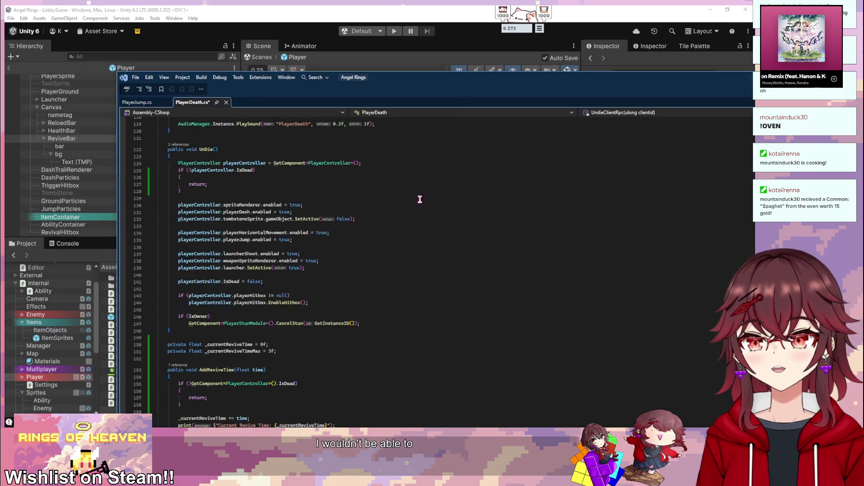
{"action": "scroll", "coordinate": [373, 181], "scroll_direction": "up", "scroll_amount": 5}
- Add a [SerializeField] private ProgressBar _revivalProgressBar field below _revivalColliderLayer
{"action": "left_click", "coordinate": [306, 197]}
{"action": "key", "text": "Return"}
{"action": "type", "text": "[SerializeField]"}
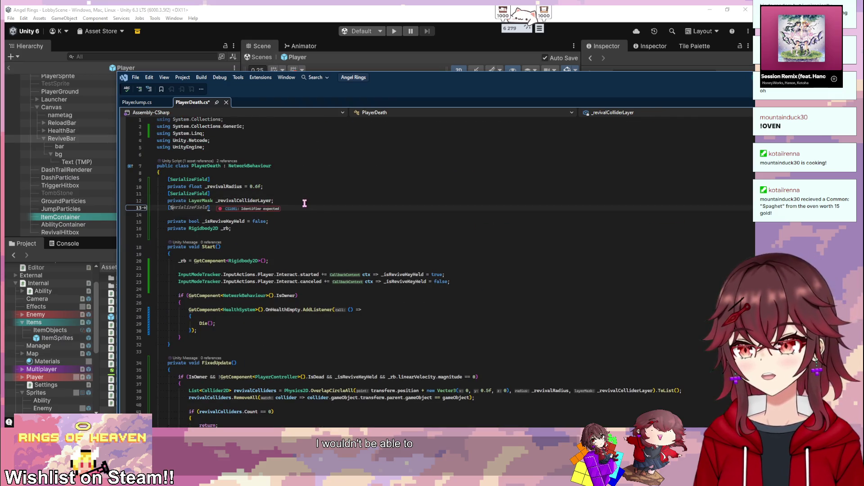
{"action": "key", "text": "Return"}
{"action": "type", "text": "private "}
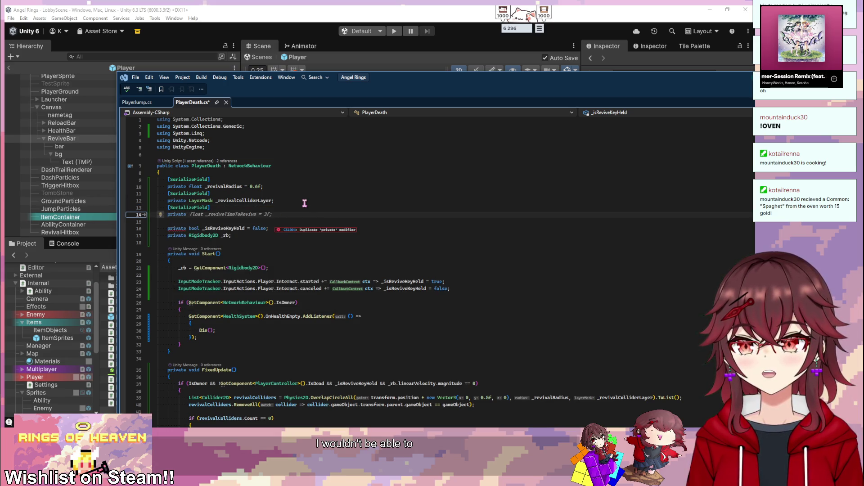
{"action": "type", "text": "Progres"}
{"action": "key", "text": "Tab"}
{"action": "key", "text": "Tab"}
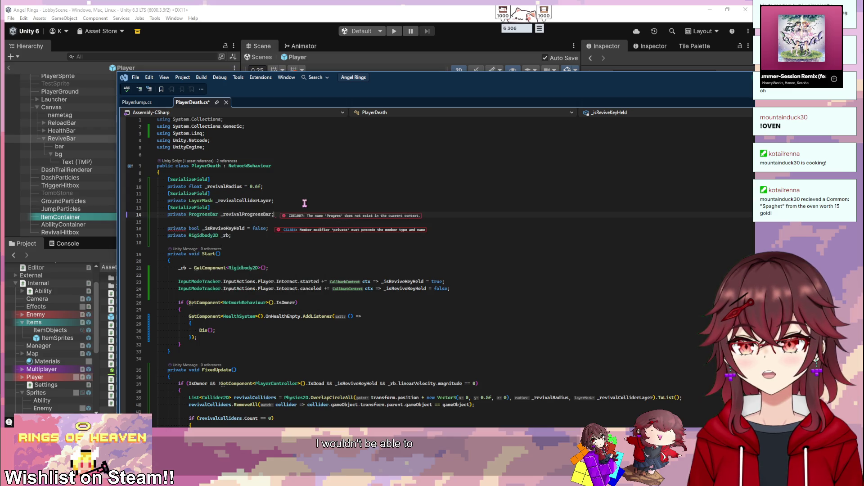
{"action": "double_click", "coordinate": [267, 216]}
- Call _revivalProgressBar.SetProgress(1f) after the revive time reset
{"action": "scroll", "coordinate": [315, 238], "scroll_direction": "down", "scroll_amount": 20}
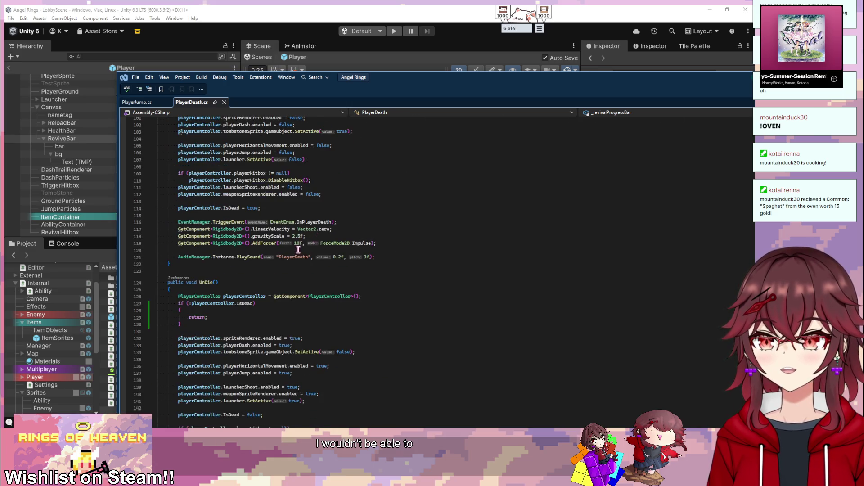
{"action": "scroll", "coordinate": [302, 242], "scroll_direction": "down", "scroll_amount": 14}
{"action": "left_click", "coordinate": [315, 302]}
{"action": "key", "text": "Return"}
{"action": "type", "text": "_revivalProgressBar."}
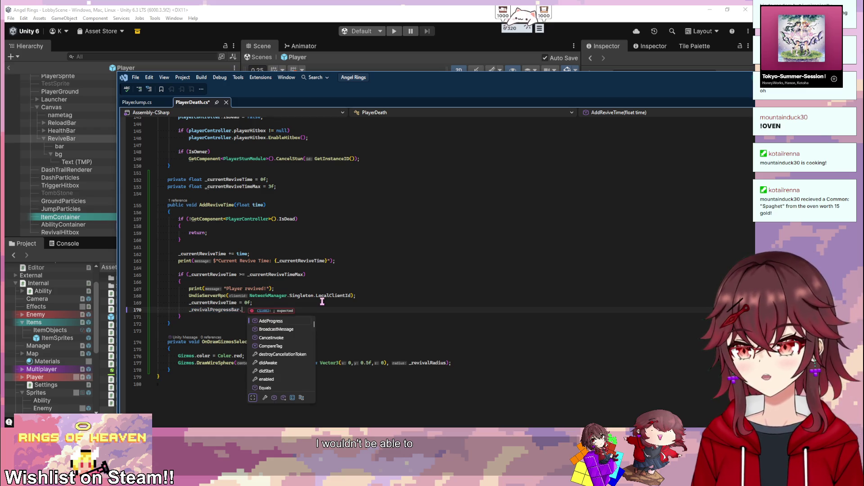
{"action": "type", "text": "SetPr"}
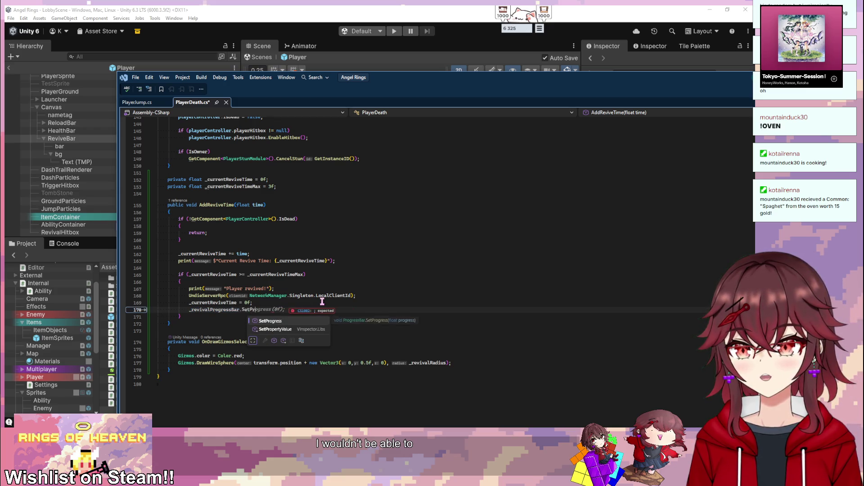
{"action": "key", "text": "Tab"}
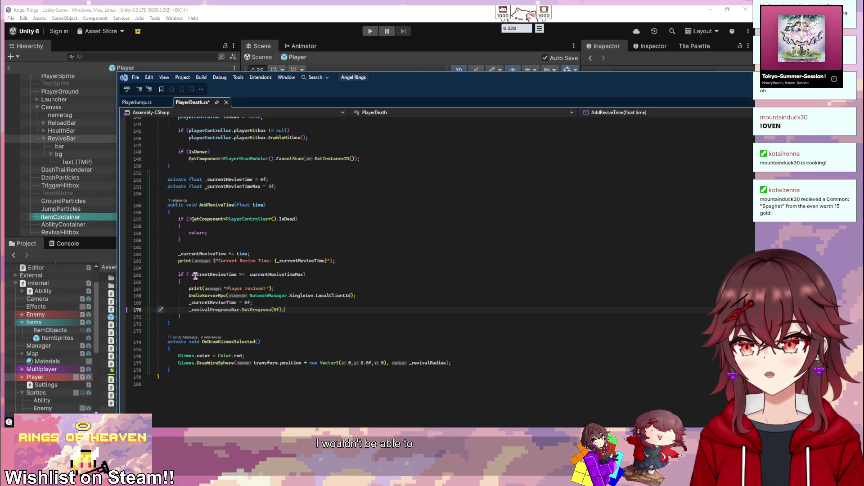
- Add _revivalProgressBar.SetProgress(_currentReviveTime / _currentReviveTimeMax) after adding revive time
{"action": "left_click", "coordinate": [272, 254]}
{"action": "key", "text": "Return"}
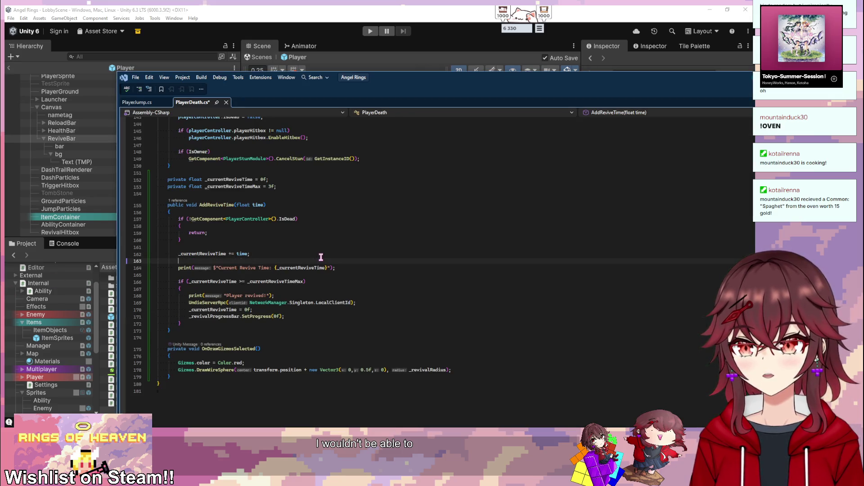
{"action": "type", "text": "_revi"}
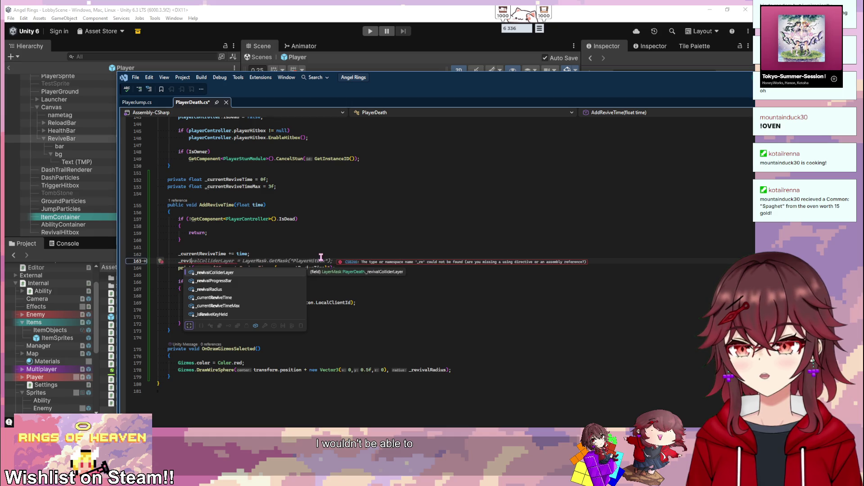
{"action": "key", "text": "Down"}
{"action": "key", "text": "Tab"}
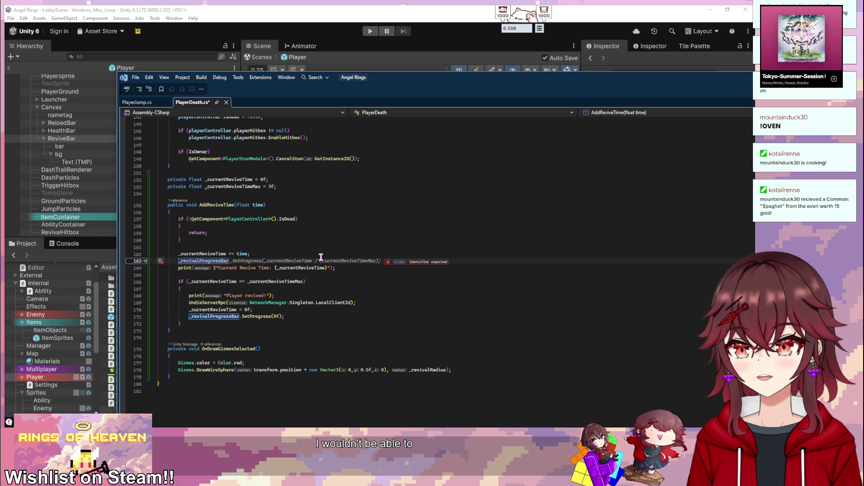
{"action": "key", "text": "Tab"}
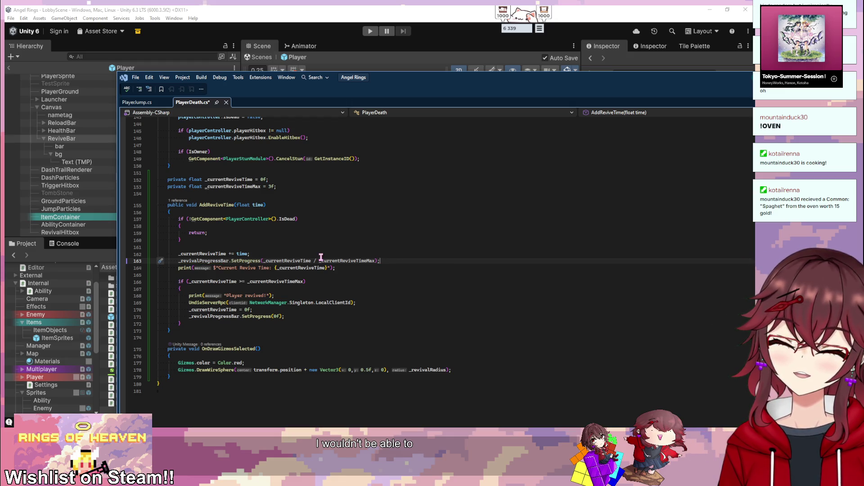
{"action": "left_click", "coordinate": [278, 316]}
{"action": "type", "text": "1"}
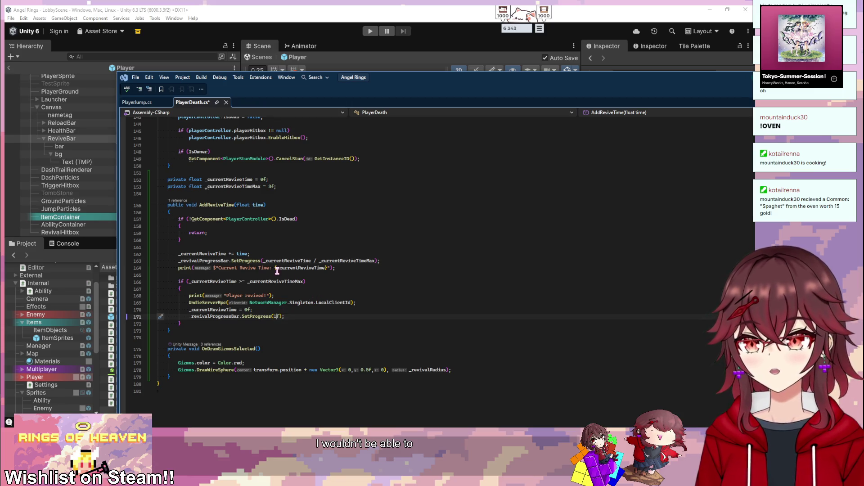
{"action": "left_click", "coordinate": [336, 254]}
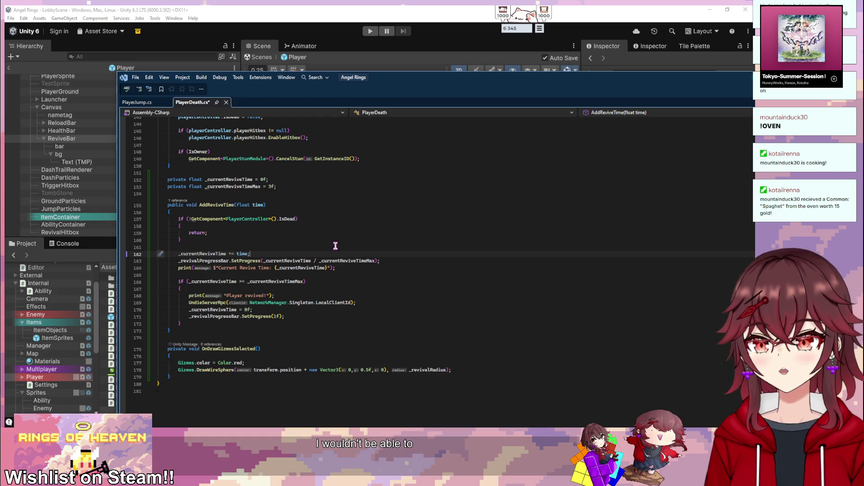
{"action": "left_click", "coordinate": [371, 10]}
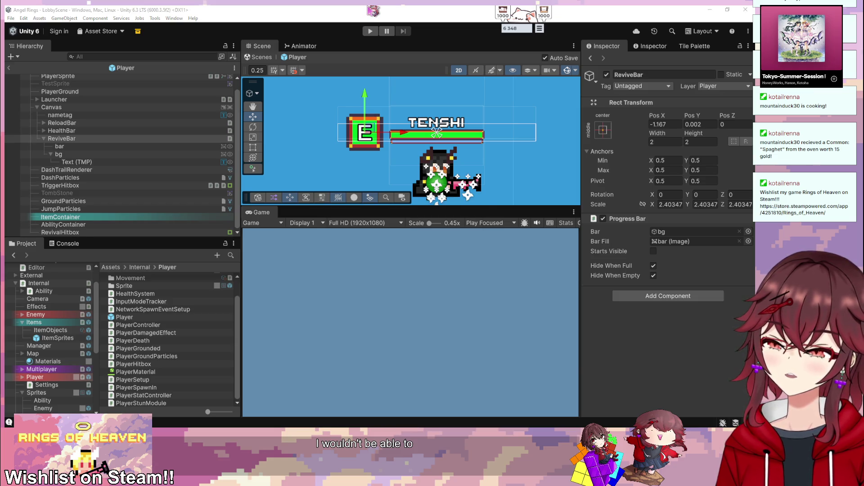
- Turn off Hide When Empty on the ReviveBar and paste SetProgress(1f) into Start()
{"action": "left_click", "coordinate": [652, 276]}
{"action": "key", "text": "alt+Tab"}
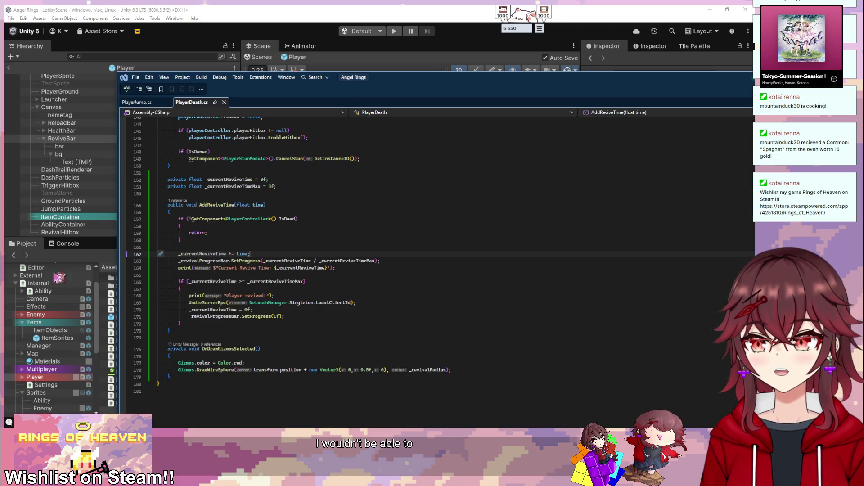
{"action": "left_click_drag", "start_coordinate": [291, 320], "coordinate": [187, 318]}
{"action": "key", "text": "ctrl+c"}
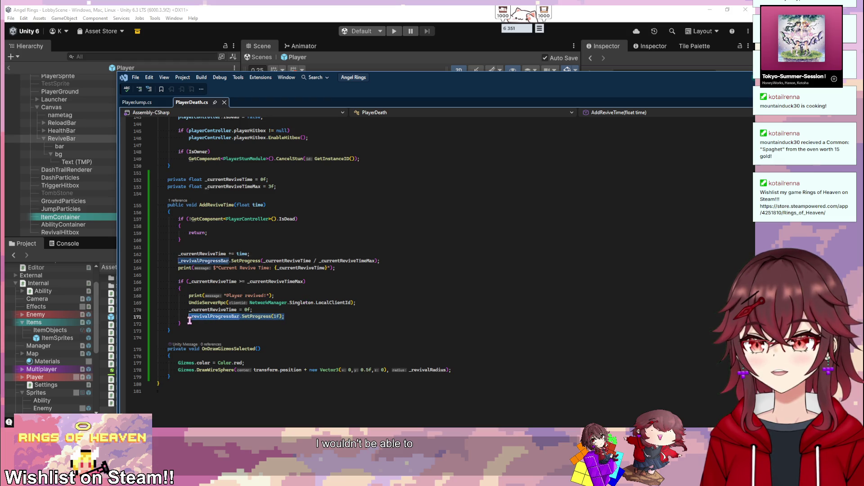
{"action": "scroll", "coordinate": [328, 269], "scroll_direction": "up", "scroll_amount": 20}
{"action": "scroll", "coordinate": [328, 269], "scroll_direction": "up", "scroll_amount": 20}
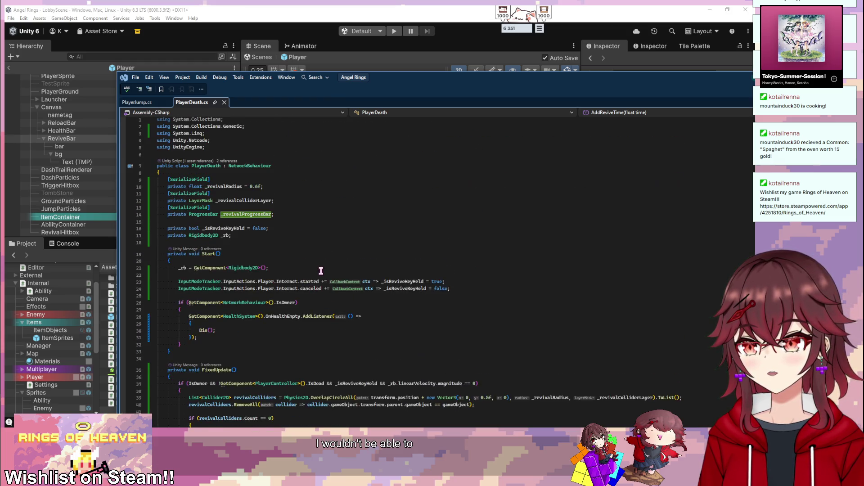
{"action": "left_click", "coordinate": [218, 344]}
{"action": "key", "text": "Return"}
{"action": "key", "text": "ctrl+v"}
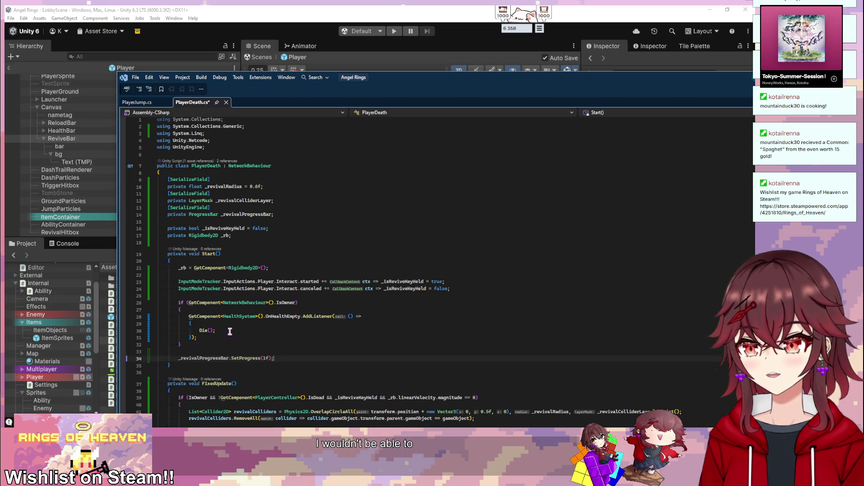
- Review the Die() method, then let Unity recompile and show the Player's components
{"action": "scroll", "coordinate": [301, 299], "scroll_direction": "down", "scroll_amount": 20}
{"action": "scroll", "coordinate": [300, 300], "scroll_direction": "down", "scroll_amount": 20}
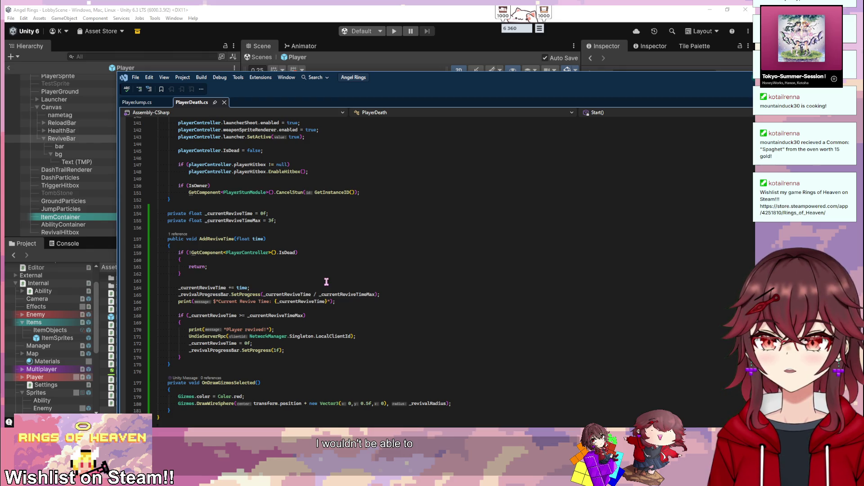
{"action": "scroll", "coordinate": [284, 244], "scroll_direction": "up", "scroll_amount": 15}
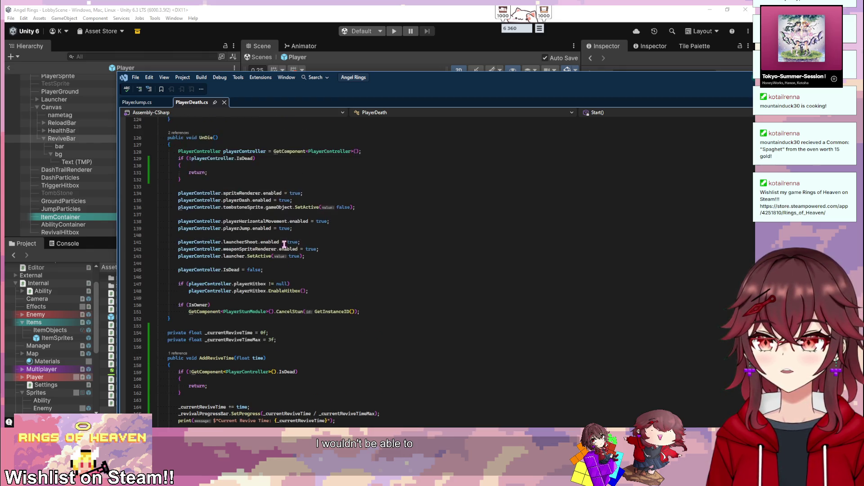
{"action": "scroll", "coordinate": [399, 312], "scroll_direction": "down", "scroll_amount": 10}
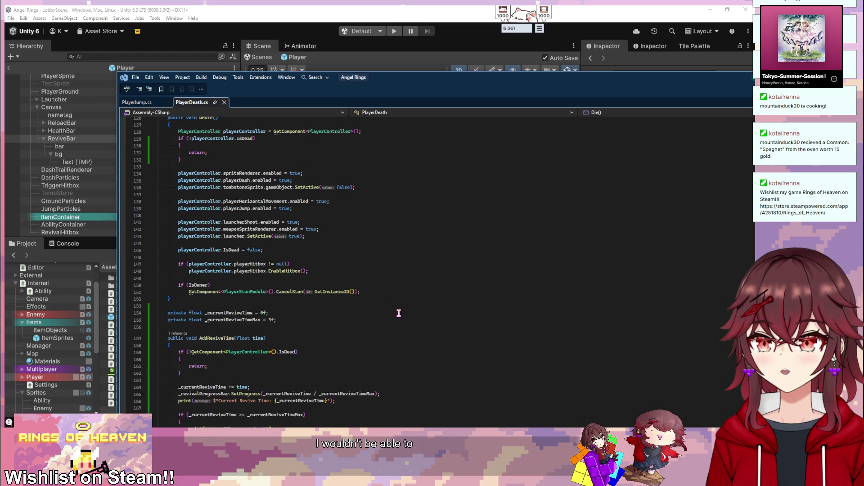
{"action": "scroll", "coordinate": [398, 312], "scroll_direction": "up", "scroll_amount": 3}
{"action": "key", "text": "alt+Tab"}
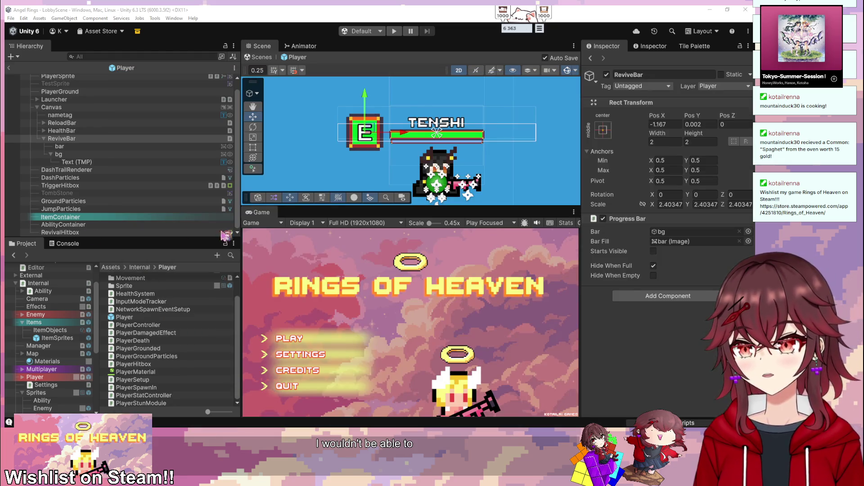
{"action": "key", "text": "alt+Tab"}
{"action": "scroll", "coordinate": [324, 222], "scroll_direction": "down", "scroll_amount": 5}
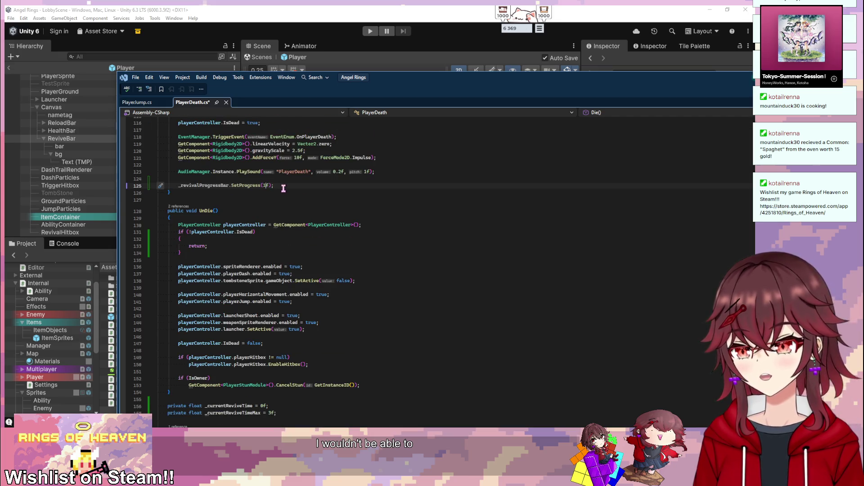
{"action": "scroll", "coordinate": [382, 239], "scroll_direction": "down", "scroll_amount": 12}
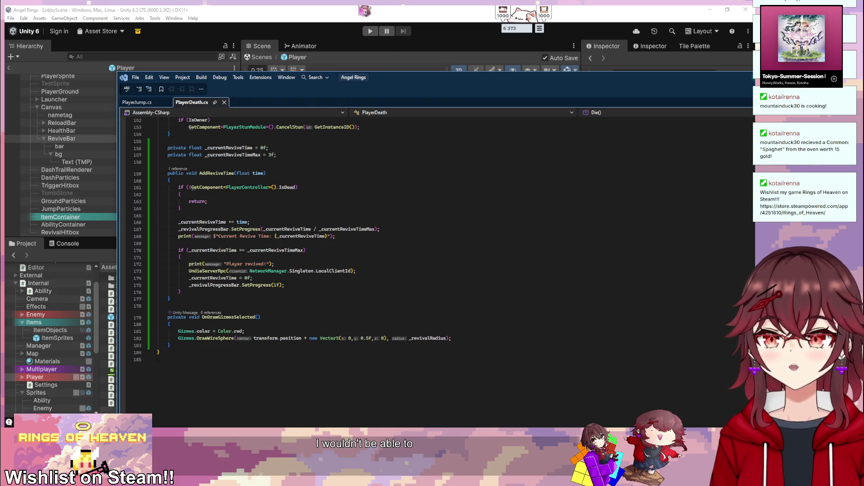
{"action": "key", "text": "alt+Tab"}
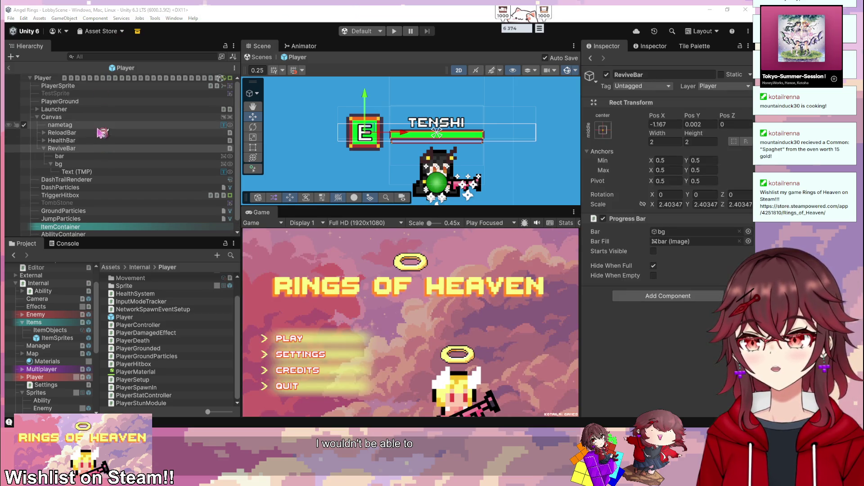
{"action": "left_click", "coordinate": [67, 79]}
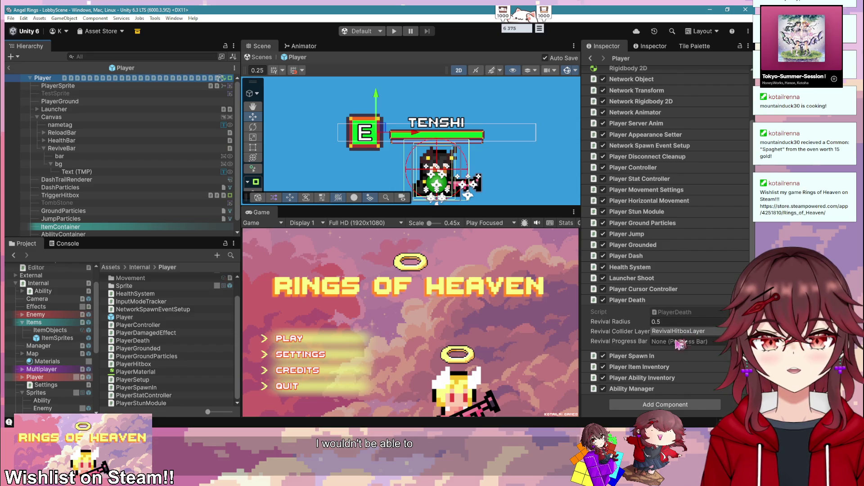
- Assign ReviveBar as Revival Progress Bar, play, create a lobby and join it as Player 2
{"action": "left_click_drag", "start_coordinate": [62, 149], "coordinate": [677, 341]}
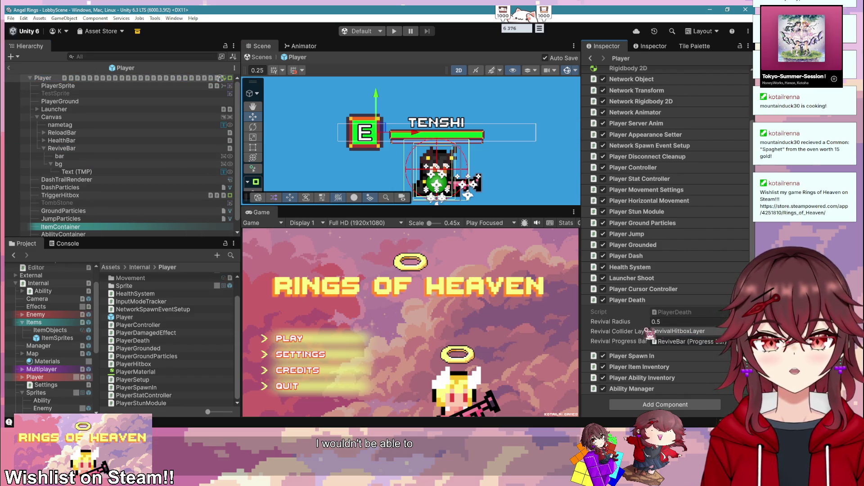
{"action": "left_click", "coordinate": [393, 31]}
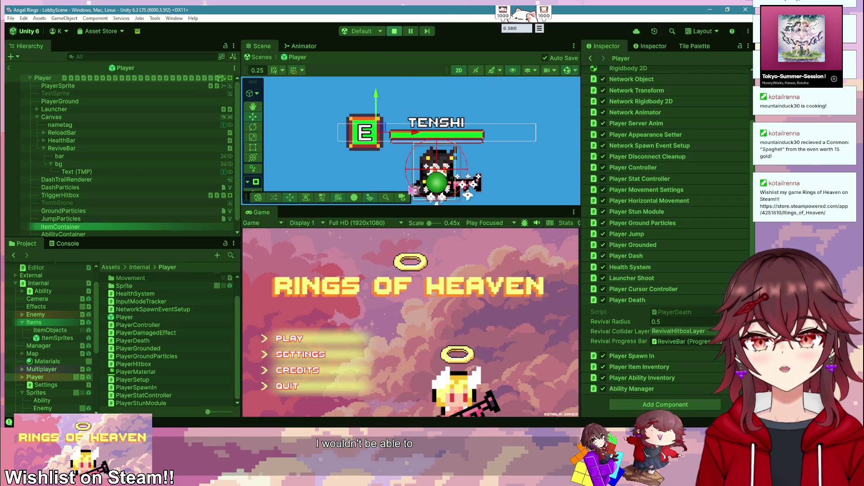
{"action": "left_click", "coordinate": [311, 340]}
{"action": "left_click", "coordinate": [311, 340]}
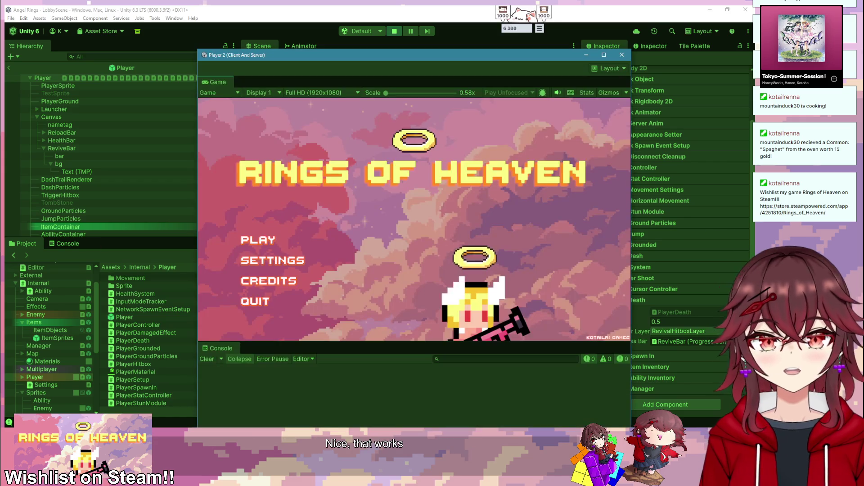
{"action": "left_click", "coordinate": [259, 239]}
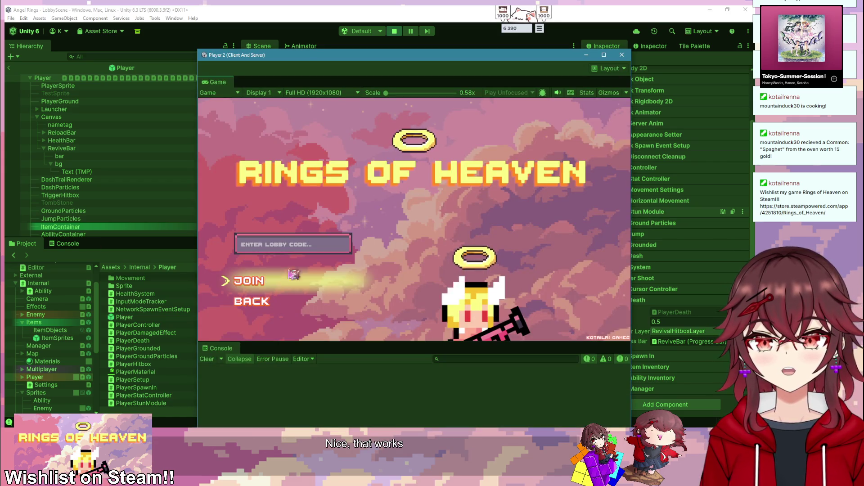
{"action": "left_click", "coordinate": [270, 279]}
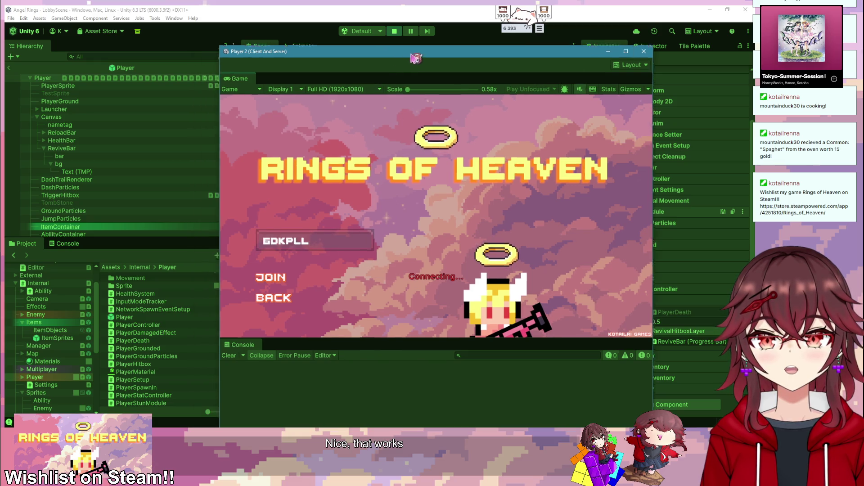
- Inspect both Player(Clone) objects, stop Play mode, and return to PlayerDeath.cs
{"action": "key", "text": "alt+Tab"}
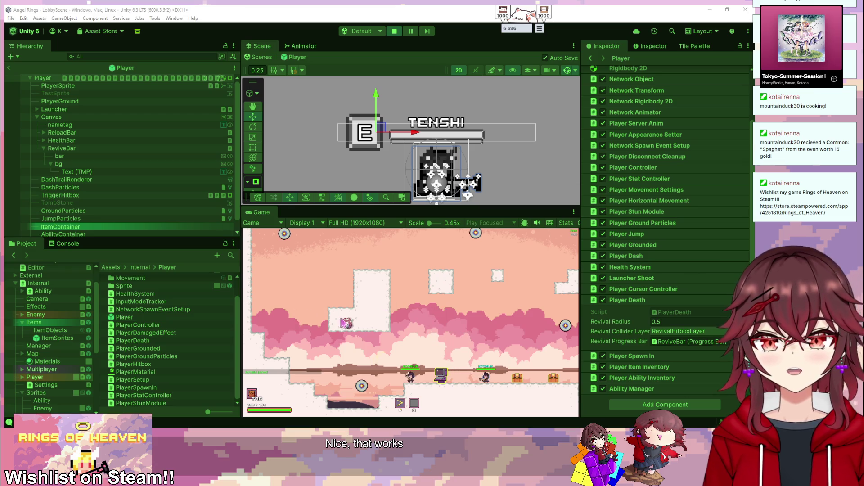
{"action": "key", "text": "alt+Tab"}
{"action": "left_click", "coordinate": [9, 68]}
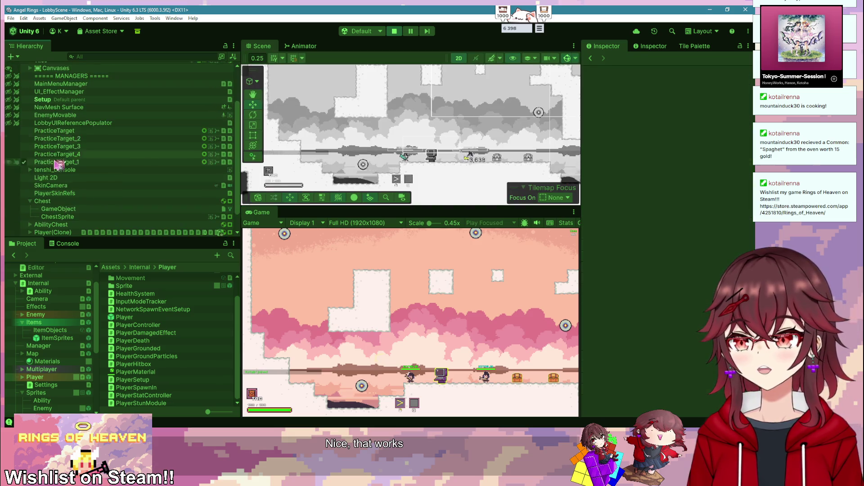
{"action": "left_click", "coordinate": [67, 209]}
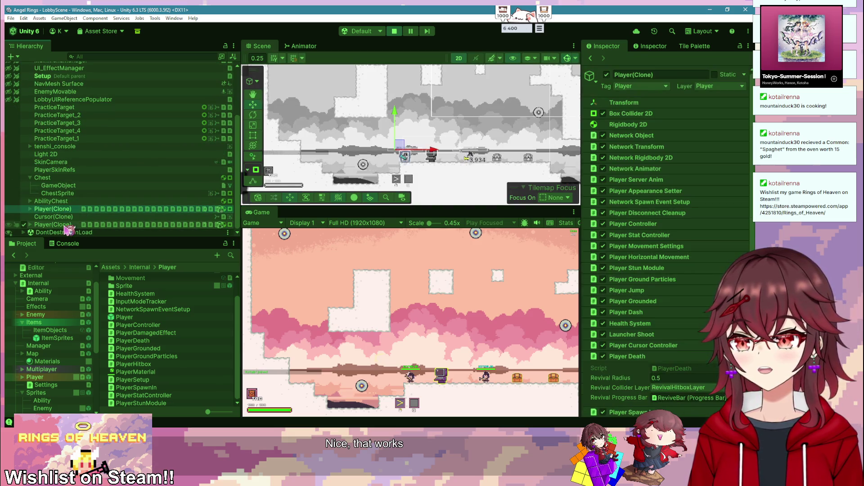
{"action": "left_click", "coordinate": [67, 224]}
{"action": "left_click", "coordinate": [394, 32]}
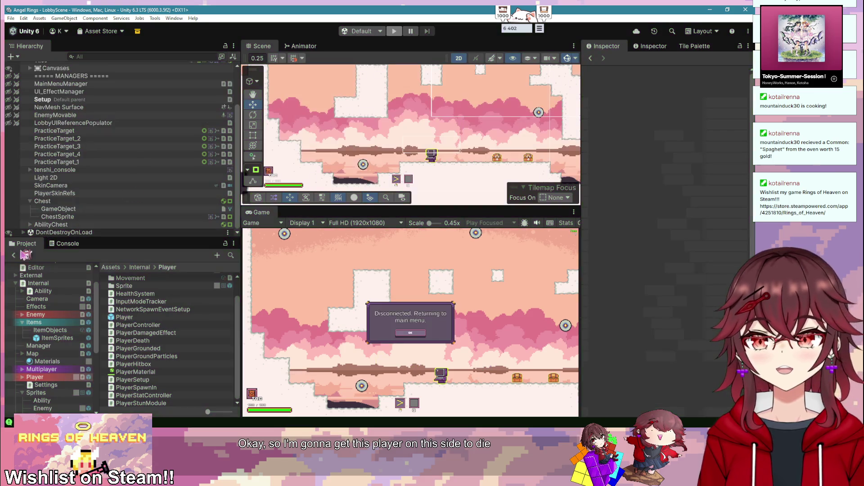
{"action": "key", "text": "alt+Tab"}
{"action": "scroll", "coordinate": [317, 243], "scroll_direction": "up", "scroll_amount": 20}
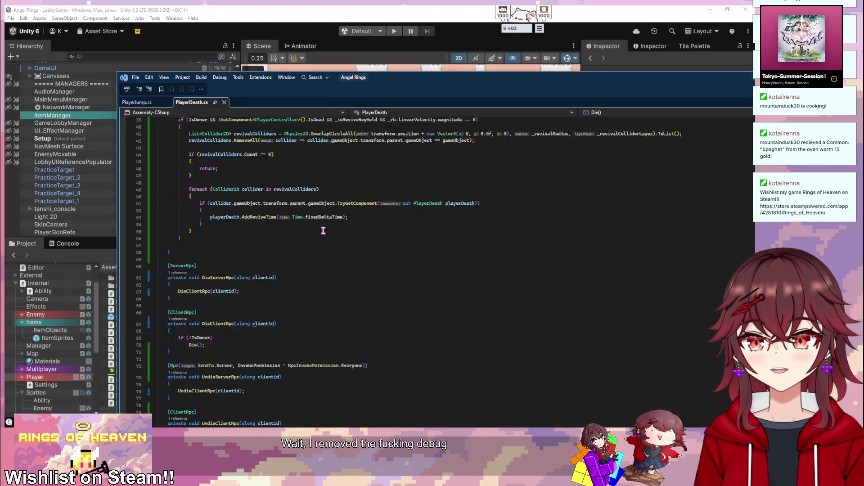
- Add a private DebugTestDie() method above Start() with a suggested key-press if-block
{"action": "left_click", "coordinate": [276, 243]}
{"action": "key", "text": "Return"}
{"action": "key", "text": "Return"}
{"action": "key", "text": "Up"}
{"action": "type", "text": "private void "}
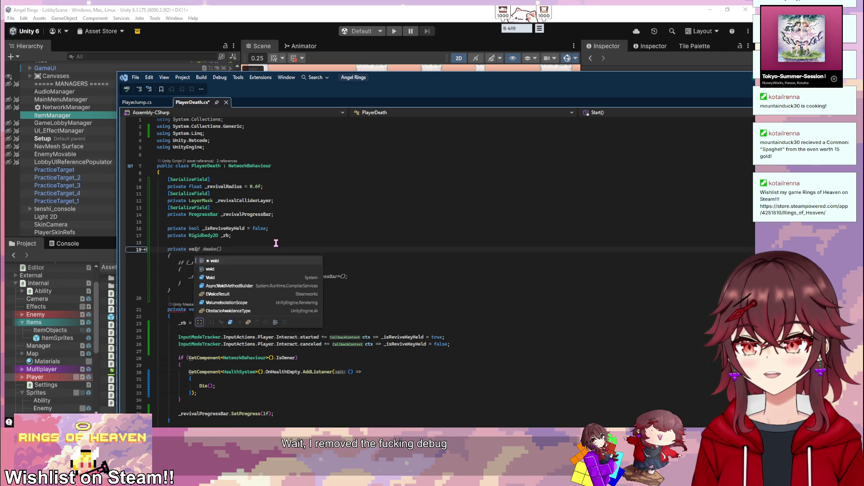
{"action": "type", "text": "Debu"}
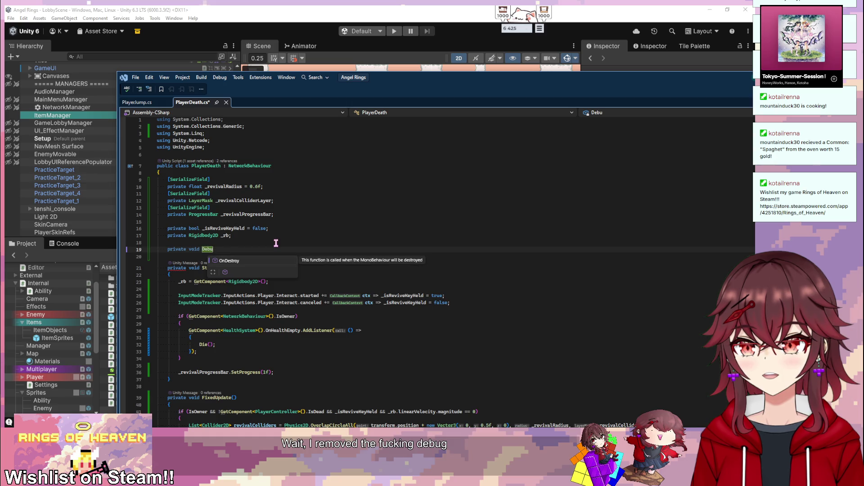
{"action": "type", "text": "gTestDie"}
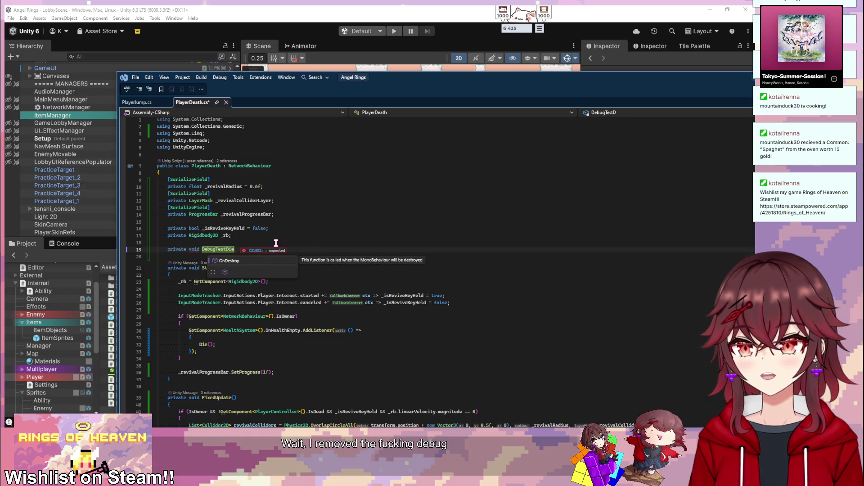
{"action": "type", "text": "()"}
{"action": "key", "text": "Return"}
{"action": "type", "text": "{"}
{"action": "key", "text": "Return"}
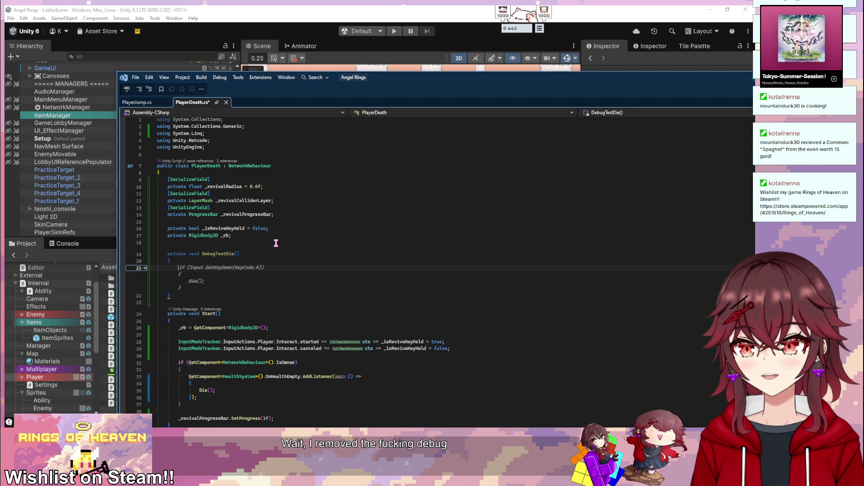
{"action": "scroll", "coordinate": [240, 269], "scroll_direction": "down", "scroll_amount": 4}
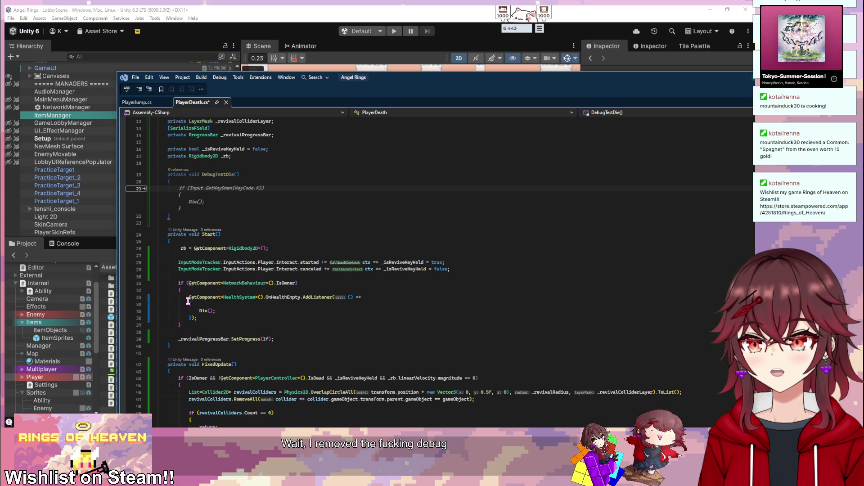
{"action": "key", "text": "Tab"}
- Replace DebugTestDie's key check with an IsOwner block that just calls Die()
{"action": "scroll", "coordinate": [250, 221], "scroll_direction": "up", "scroll_amount": 1}
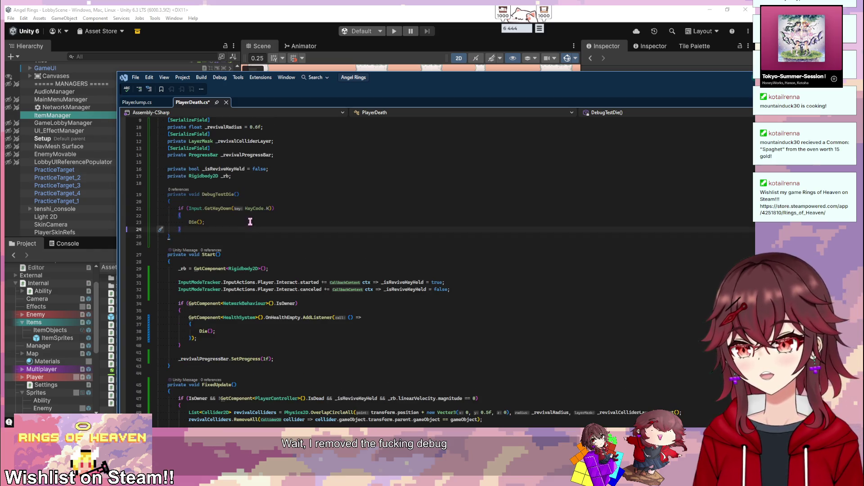
{"action": "scroll", "coordinate": [226, 239], "scroll_direction": "up", "scroll_amount": 1}
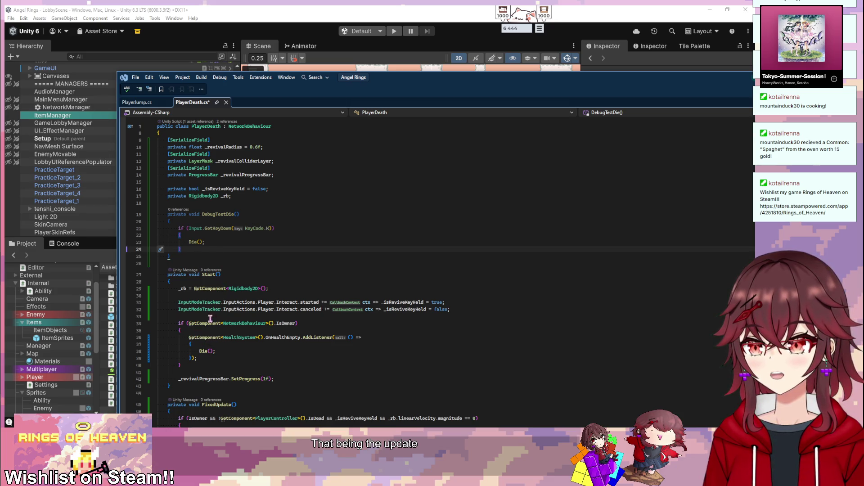
{"action": "left_click_drag", "start_coordinate": [186, 362], "coordinate": [179, 324]}
{"action": "key", "text": "ctrl+c"}
{"action": "left_click_drag", "start_coordinate": [189, 248], "coordinate": [176, 230]}
{"action": "key", "text": "ctrl+v"}
{"action": "mouse_move", "coordinate": [216, 256]}
{"action": "left_mouse_down"}
{"action": "mouse_move", "coordinate": [158, 250]}
{"action": "mouse_move", "coordinate": [158, 242]}
{"action": "left_mouse_up"}
{"action": "key", "text": "ctrl+c"}
{"action": "key", "text": "ctrl+v"}
- Tag DebugTestDie with the [ContextMenu("Debug Die")] attribute
{"action": "left_click", "coordinate": [256, 203]}
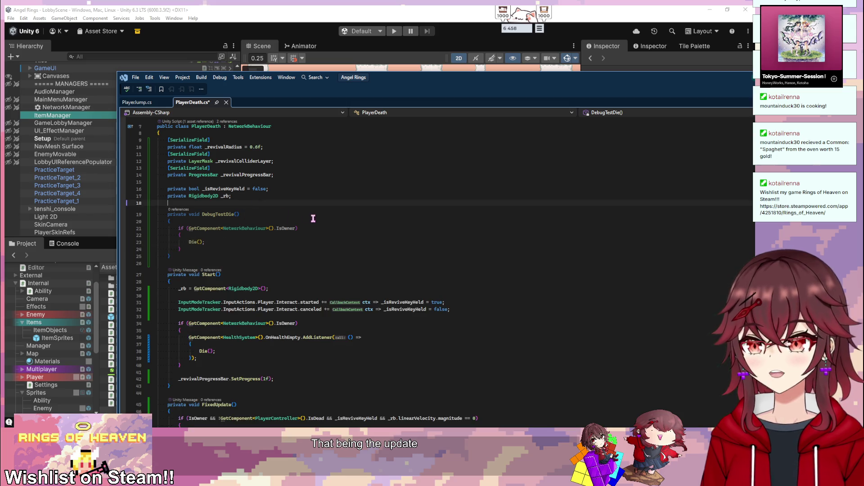
{"action": "key", "text": "Return"}
{"action": "type", "text": "[ContextMenu(\"Debug Die\")]"}
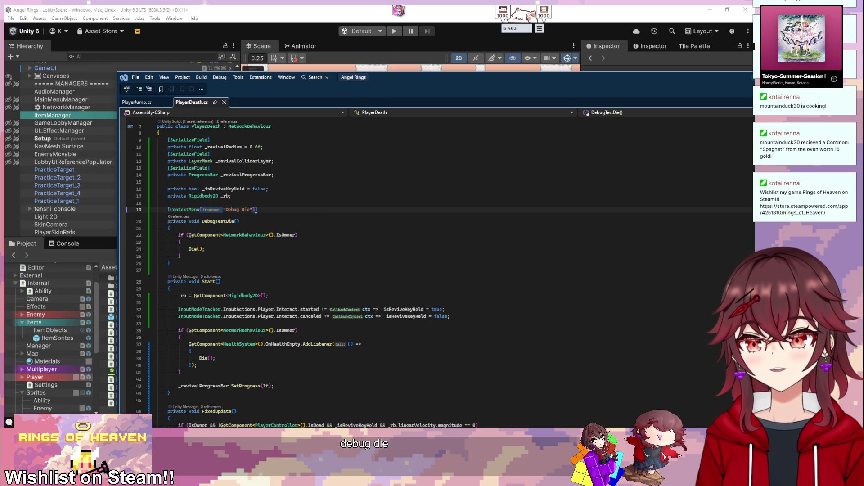
{"action": "left_click", "coordinate": [397, 10]}
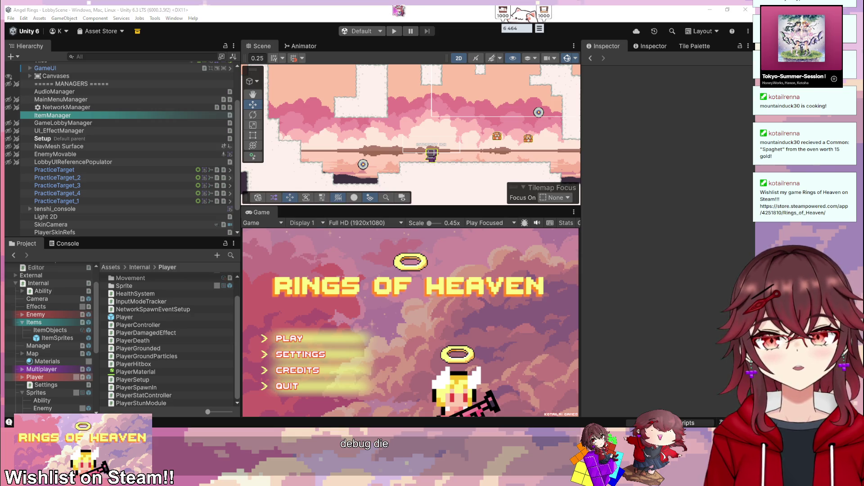
- Enter play mode and host a new game from the main menu
{"action": "left_click", "coordinate": [394, 31]}
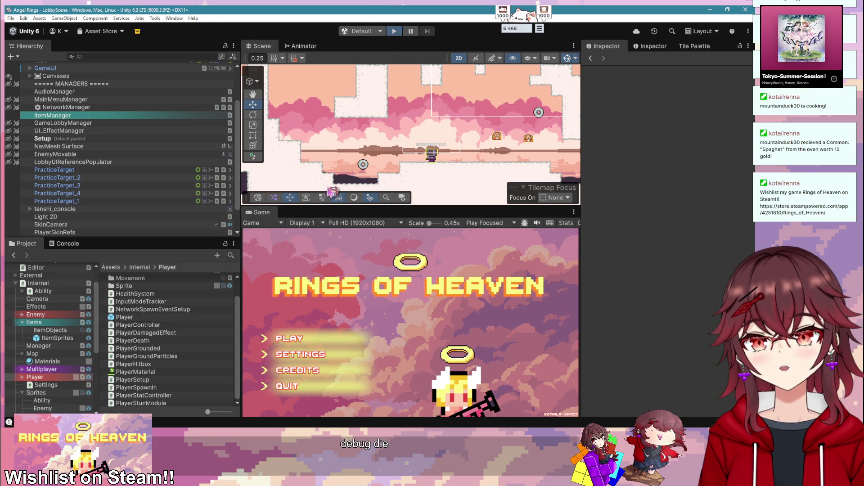
{"action": "left_click", "coordinate": [308, 338]}
{"action": "left_click", "coordinate": [308, 338]}
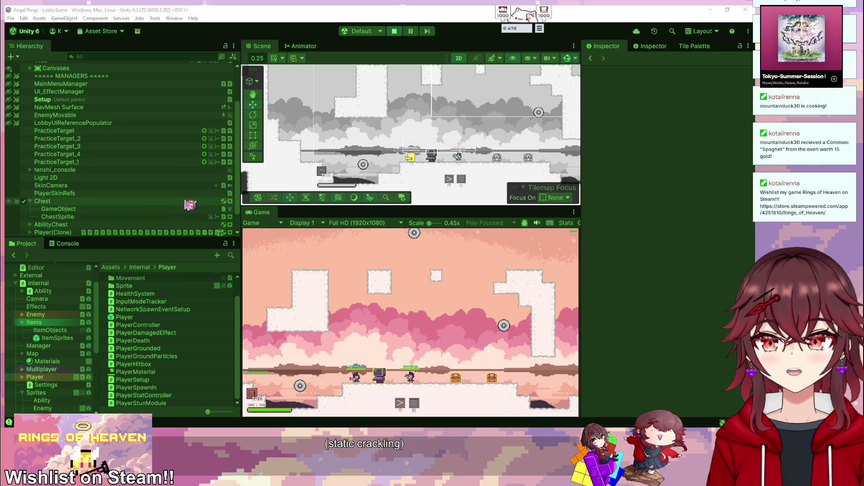
- Select the spawned Player(Clone) and run Debug Die from its Player Death component menu
{"action": "scroll", "coordinate": [67, 217], "scroll_direction": "down", "scroll_amount": 1}
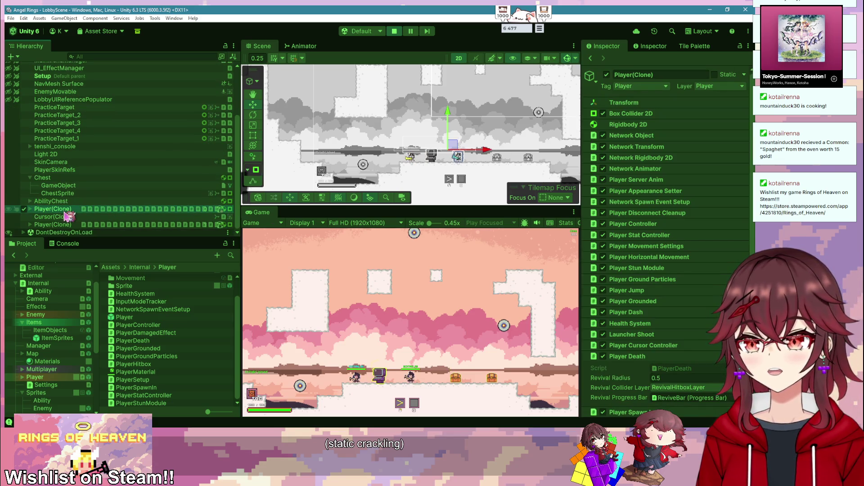
{"action": "double_click", "coordinate": [68, 210]}
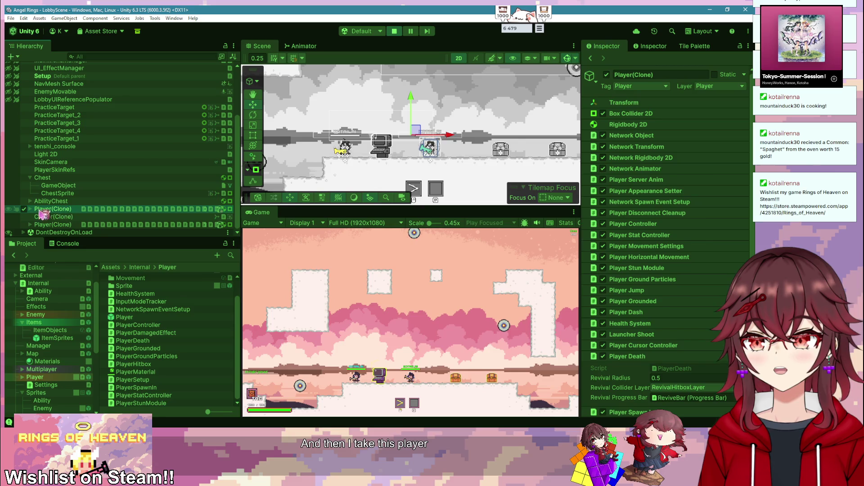
{"action": "left_click", "coordinate": [30, 209]}
{"action": "left_click", "coordinate": [63, 217]}
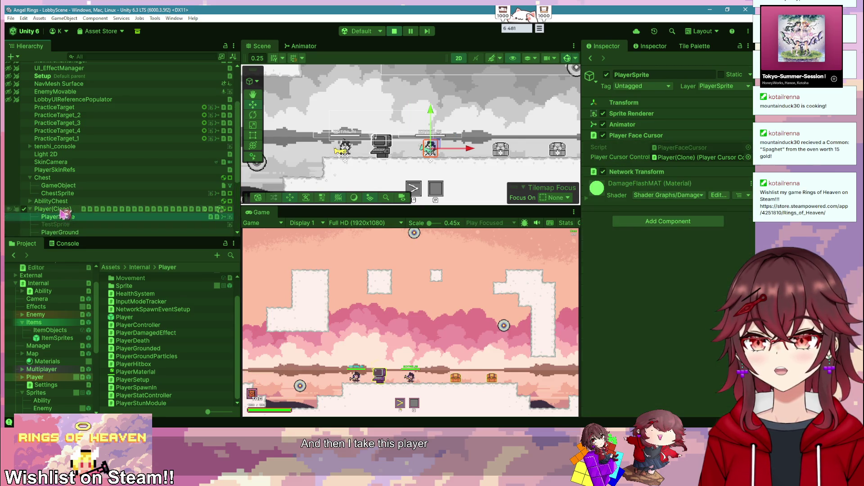
{"action": "left_click", "coordinate": [63, 208]}
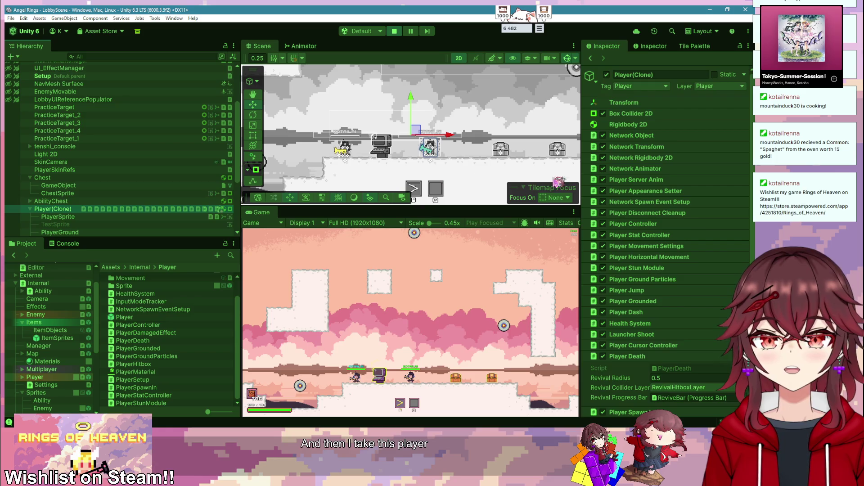
{"action": "scroll", "coordinate": [630, 290], "scroll_direction": "down", "scroll_amount": 3}
{"action": "right_click", "coordinate": [625, 300]}
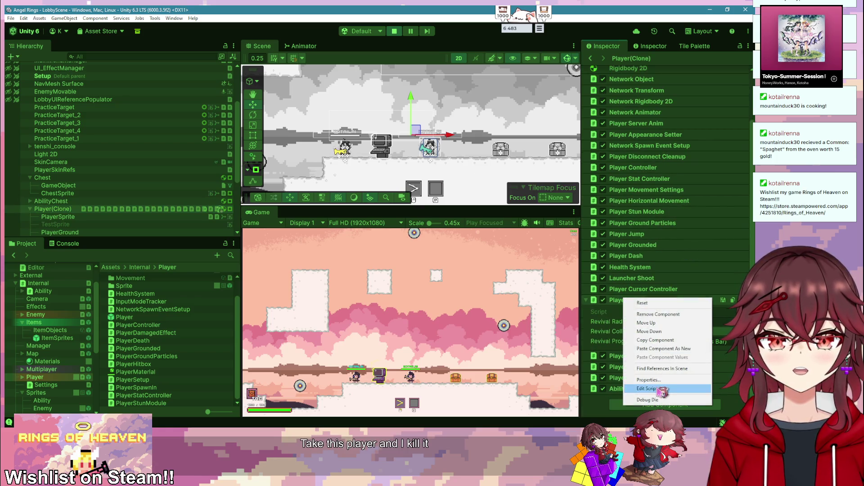
{"action": "left_click", "coordinate": [651, 400]}
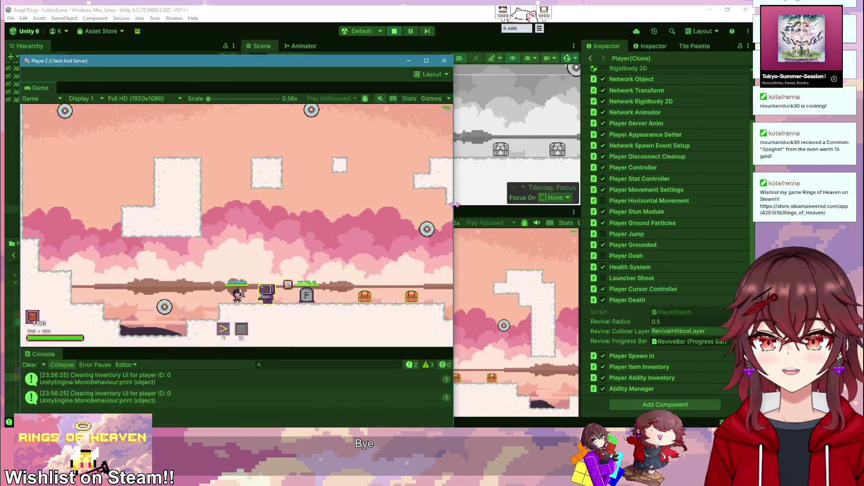
- Walk Player 2 to the gravestone, revive the dead player with E, then stop play mode
{"action": "left_click_drag", "start_coordinate": [455, 205], "coordinate": [449, 204]}
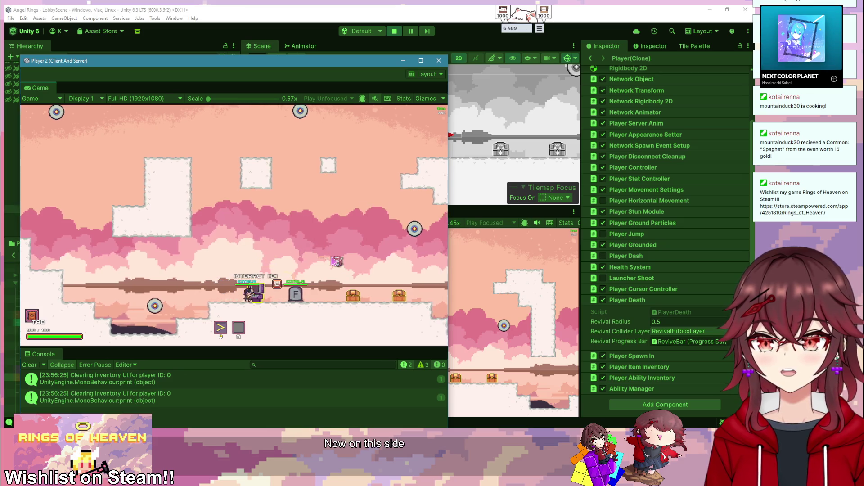
{"action": "key", "text": "d"}
{"action": "key", "text": "e"}
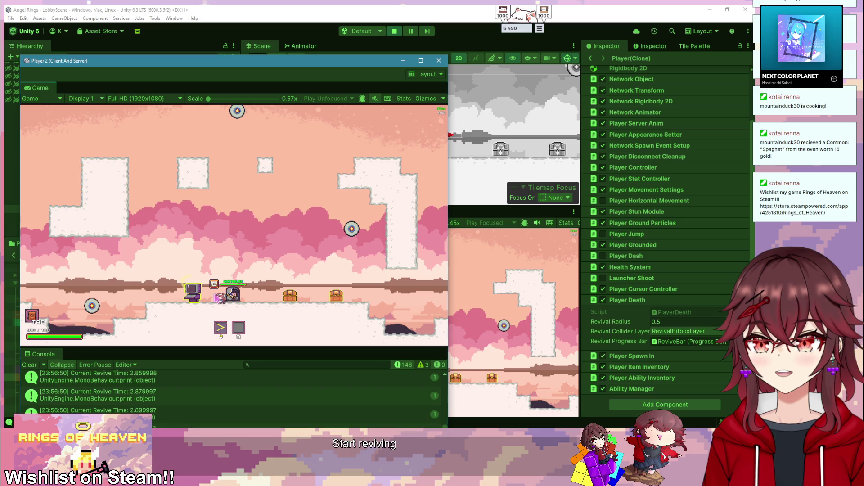
{"action": "key", "text": "d"}
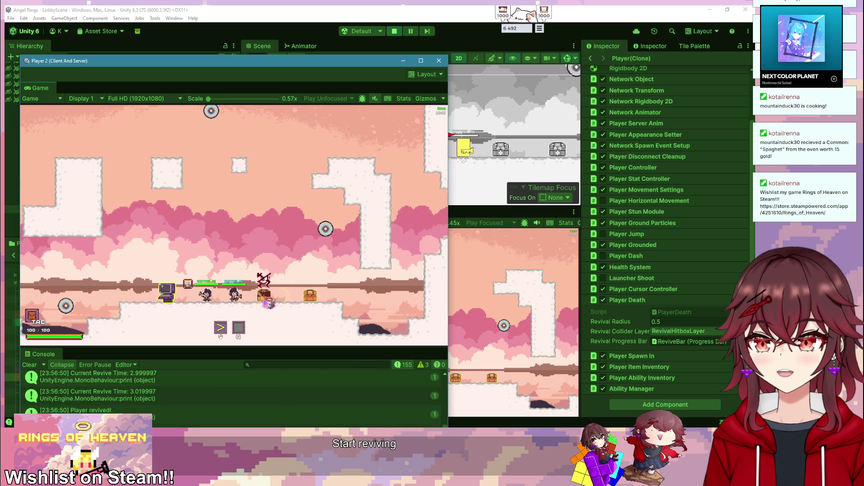
{"action": "key", "text": "ctrl+p"}
{"action": "key", "text": "alt+Tab"}
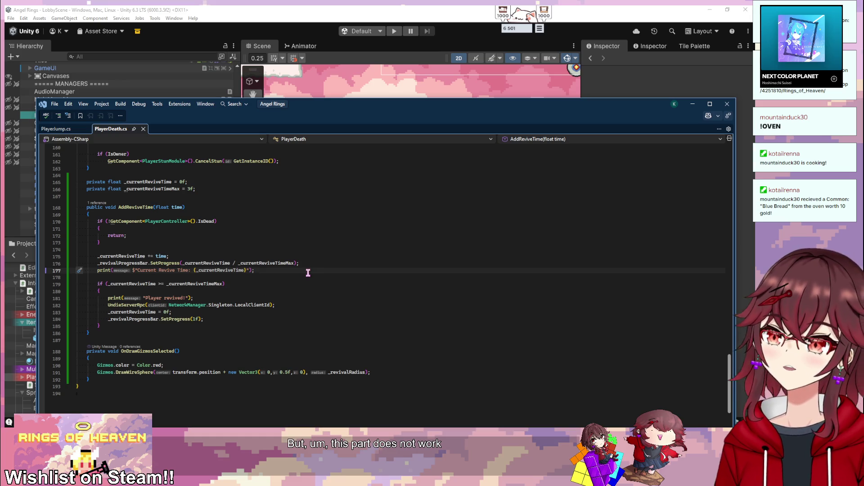
- Clamp _currentReviveTime between 0f and _currentReviveTimeMax with Mathf.Clamp in AddReviveTime, and save
{"action": "scroll", "coordinate": [308, 273], "scroll_direction": "up", "scroll_amount": 20}
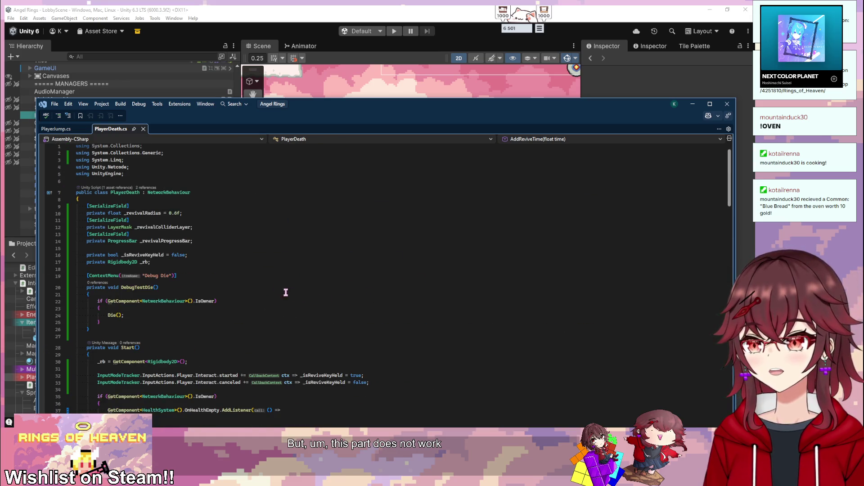
{"action": "scroll", "coordinate": [227, 299], "scroll_direction": "down", "scroll_amount": 20}
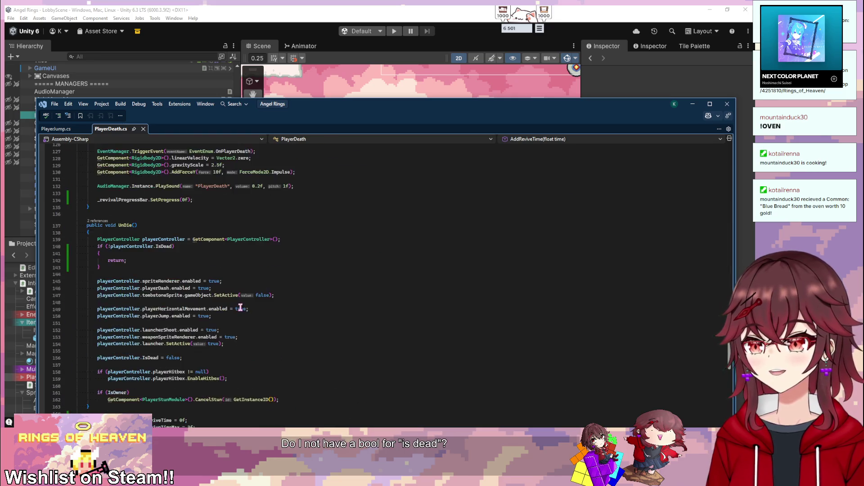
{"action": "scroll", "coordinate": [237, 308], "scroll_direction": "up", "scroll_amount": 2}
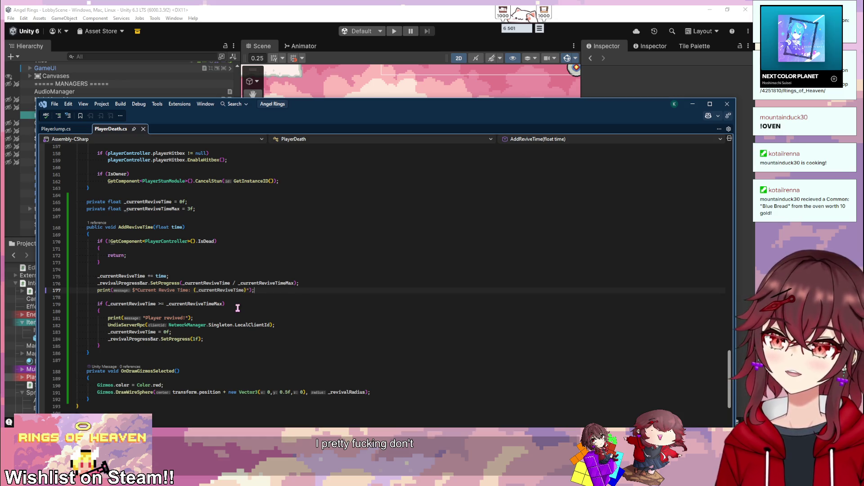
{"action": "key", "text": "Up"}
{"action": "key", "text": "Up"}
{"action": "key", "text": "Return"}
{"action": "type", "text": "_cu"}
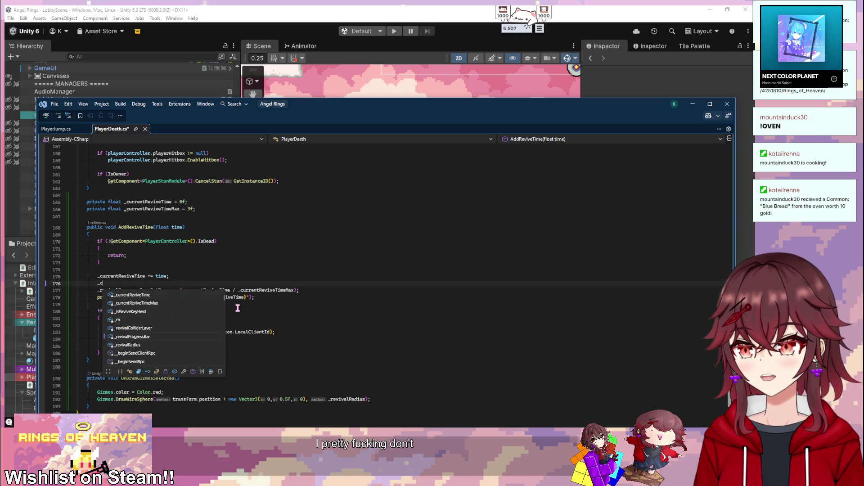
{"action": "key", "text": "Tab"}
{"action": "type", "text": "= M"}
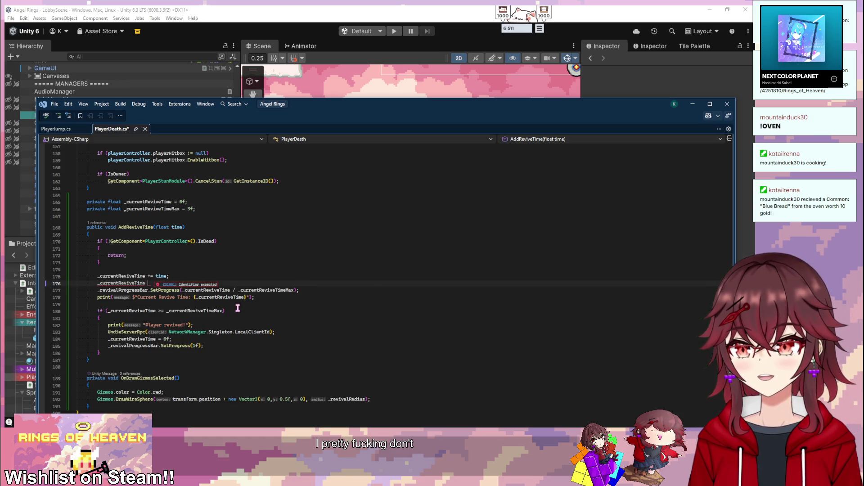
{"action": "key", "text": "Tab"}
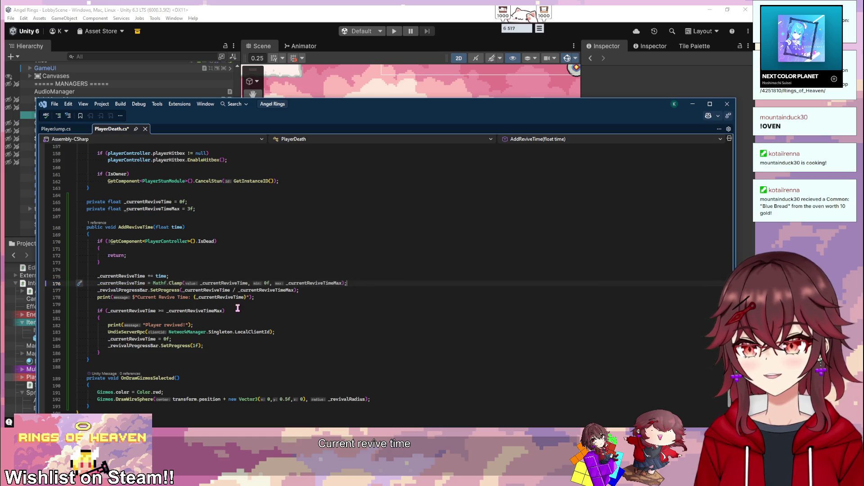
{"action": "key", "text": "ctrl+s"}
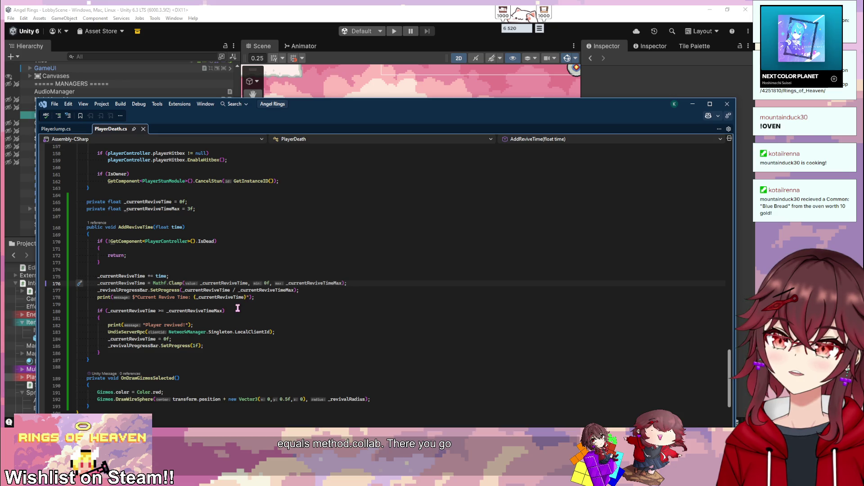
{"action": "key", "text": "alt+Tab"}
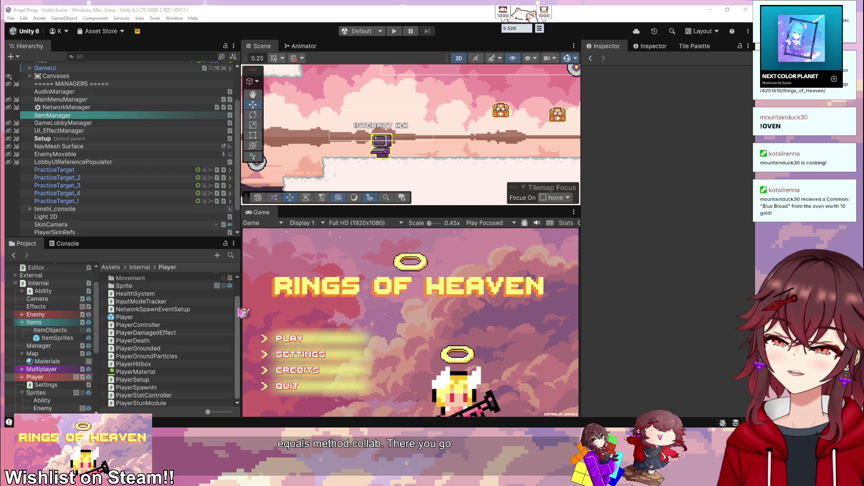
- Return to PlayerDeath.cs in Visual Studio, where AddReviveTime shows the clamped line
{"action": "key", "text": "alt+Tab"}
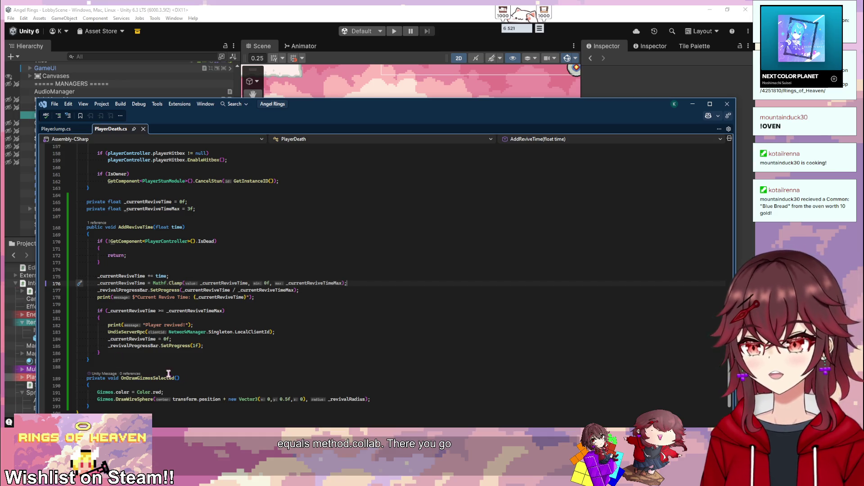
- Copy the revive-time reset lines into AddReviveTime's not-dead early exit, before the return
{"action": "left_click_drag", "start_coordinate": [215, 349], "coordinate": [108, 341]}
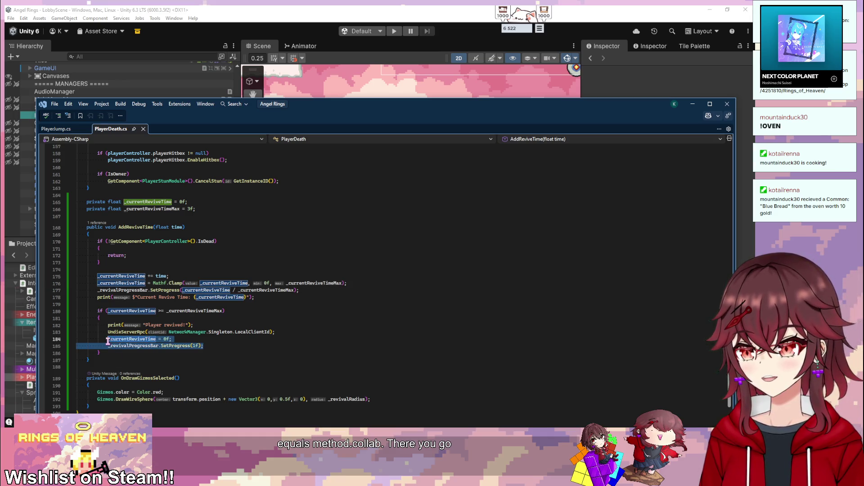
{"action": "key", "text": "ctrl+c"}
{"action": "left_click", "coordinate": [155, 250]}
{"action": "key", "text": "Return"}
{"action": "key", "text": "ctrl+v"}
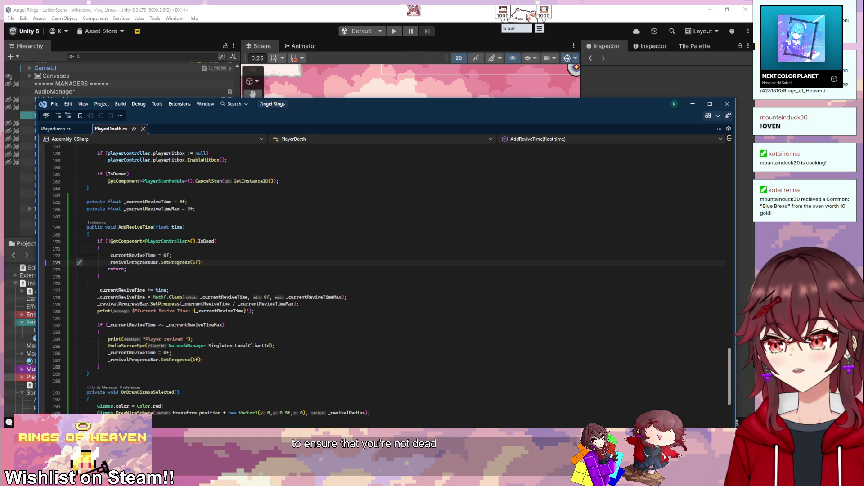
{"action": "left_click_drag", "start_coordinate": [274, 104], "coordinate": [301, 57]}
{"action": "scroll", "coordinate": [216, 232], "scroll_direction": "down", "scroll_amount": 2}
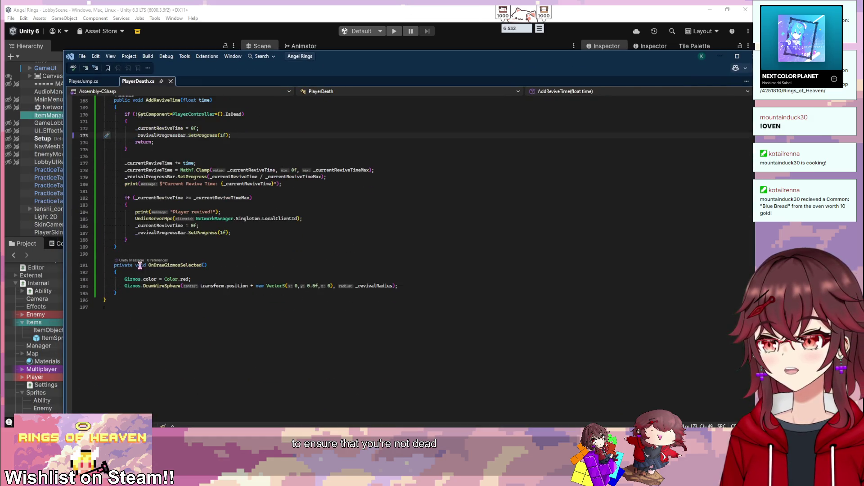
- Add blank lines below the AddReviveTime method
{"action": "key", "text": "alt+Tab"}
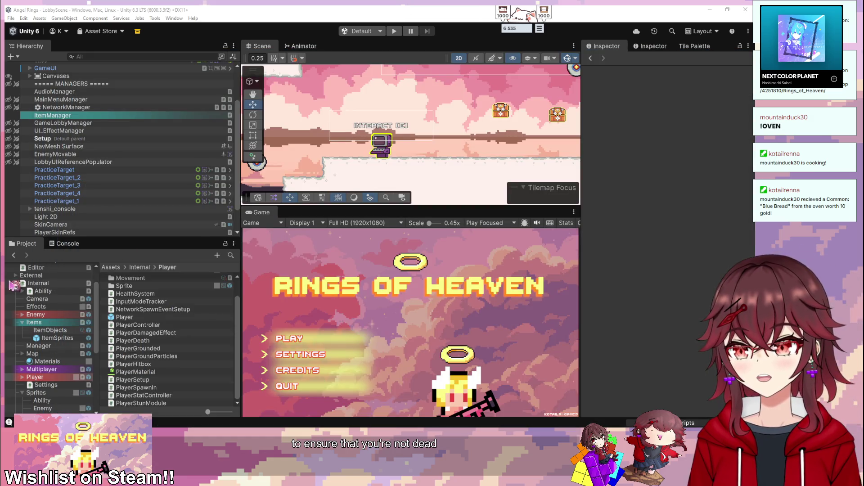
{"action": "key", "text": "alt+Tab"}
{"action": "key", "text": "Return"}
{"action": "key", "text": "Return"}
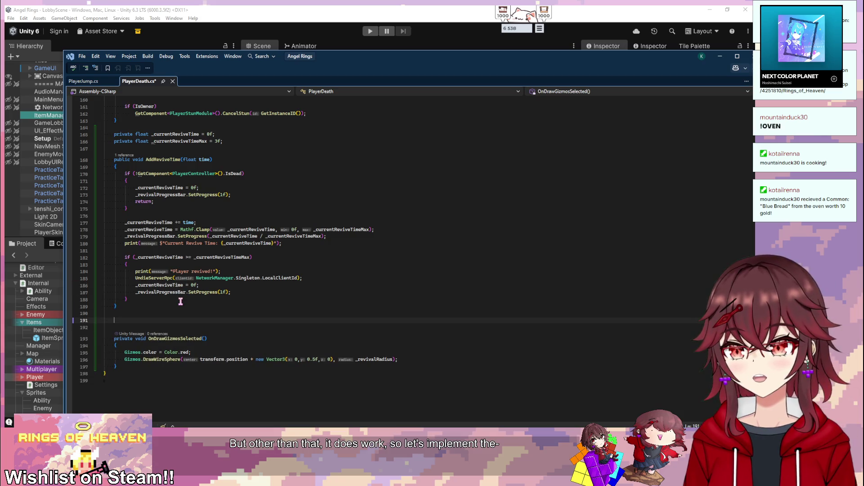
- Add an empty private UpdateReviveTimeServerRpc() method below AddReviveTime
{"action": "type", "text": "private void"}
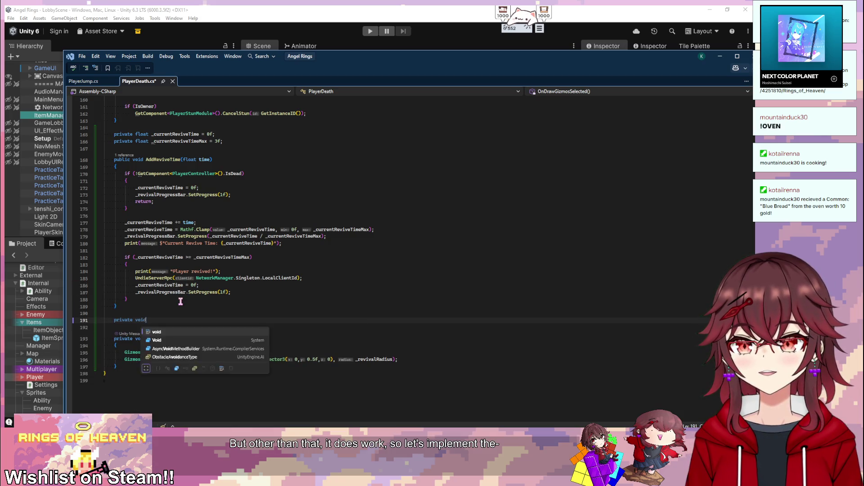
{"action": "type", "text": " UpdateReviveTime()"}
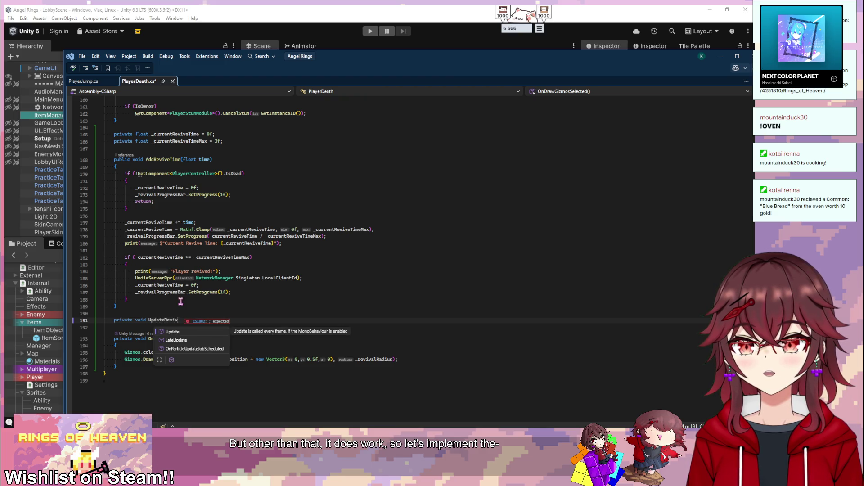
{"action": "key", "text": "Left"}
{"action": "type", "text": "ServerRpc"}
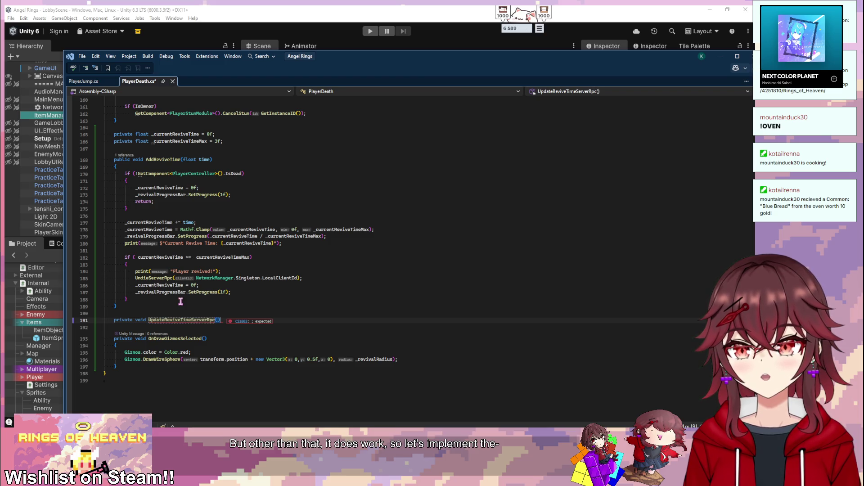
{"action": "key", "text": "End"}
{"action": "key", "text": "Return"}
{"action": "type", "text": "{"}
{"action": "key", "text": "Return"}
{"action": "key", "text": "Down"}
{"action": "key", "text": "End"}
{"action": "key", "text": "Return"}
{"action": "key", "text": "Return"}
- Add an empty private UpdateReviveTimeClientRpc() method below the server one
{"action": "type", "text": "private void UpdateReviveTimeClientRpc"}
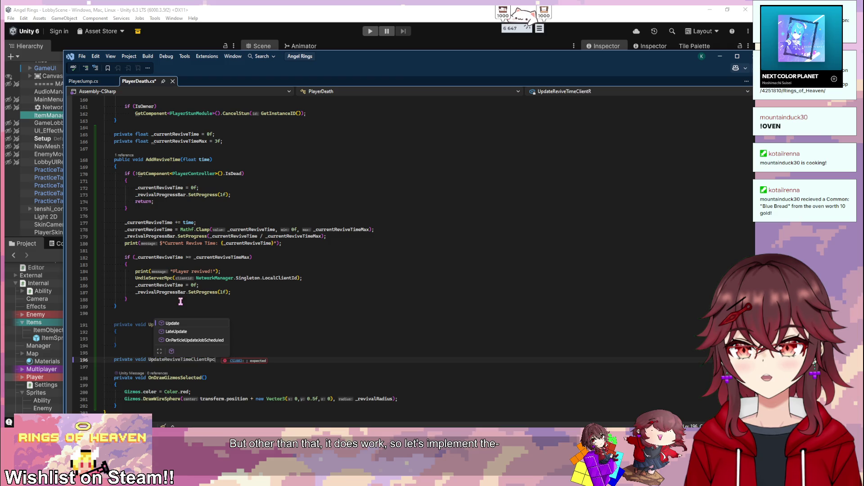
{"action": "type", "text": "()"}
{"action": "key", "text": "Return"}
{"action": "type", "text": "{"}
{"action": "key", "text": "Return"}
{"action": "scroll", "coordinate": [180, 299], "scroll_direction": "up", "scroll_amount": 3}
{"action": "left_click", "coordinate": [196, 263]}
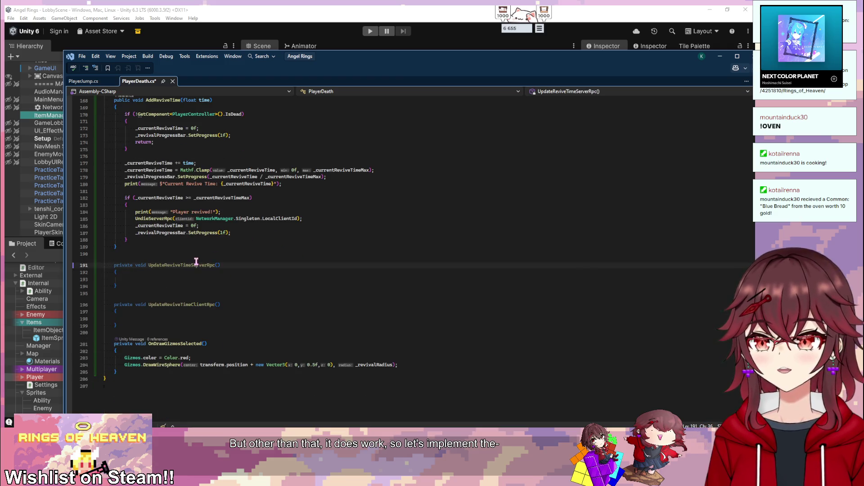
{"action": "left_click", "coordinate": [196, 261]}
{"action": "scroll", "coordinate": [196, 261], "scroll_direction": "up", "scroll_amount": 15}
{"action": "scroll", "coordinate": [219, 215], "scroll_direction": "up", "scroll_amount": 11}
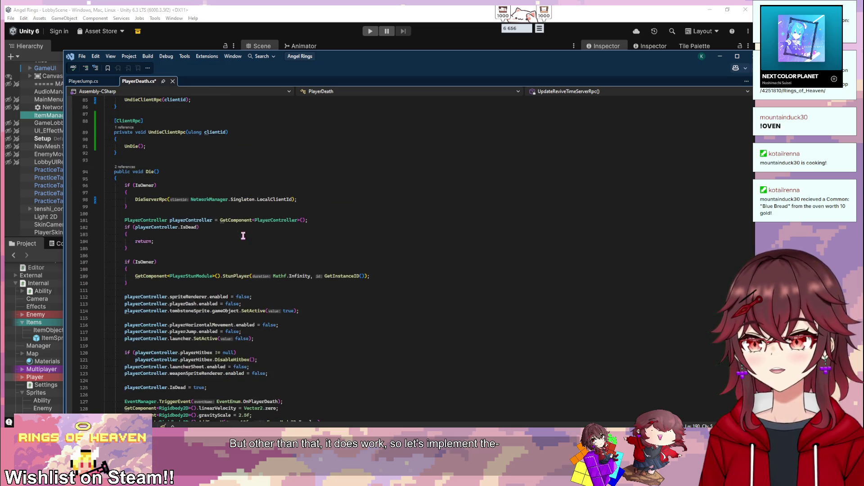
- Copy the Undie RPC methods and paste them below the new client method
{"action": "left_click", "coordinate": [99, 172]}
{"action": "scroll", "coordinate": [221, 209], "scroll_direction": "up", "scroll_amount": 3}
{"action": "scroll", "coordinate": [196, 203], "scroll_direction": "up", "scroll_amount": 2}
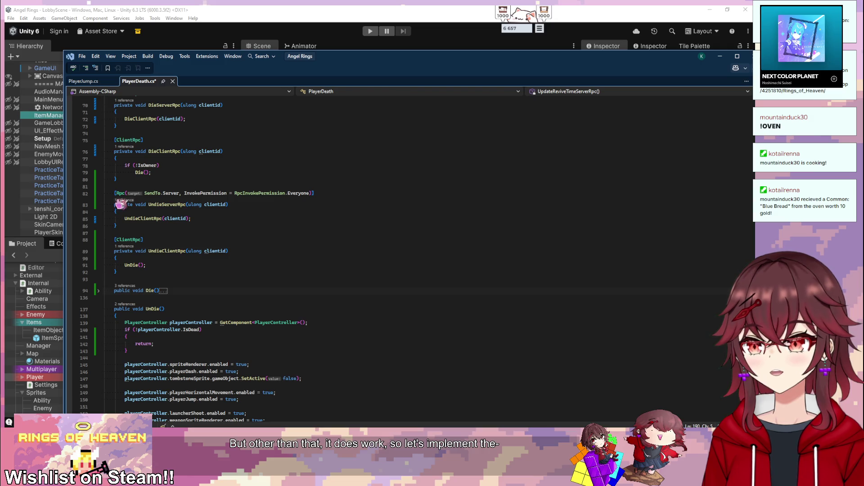
{"action": "left_click_drag", "start_coordinate": [114, 193], "coordinate": [325, 198]}
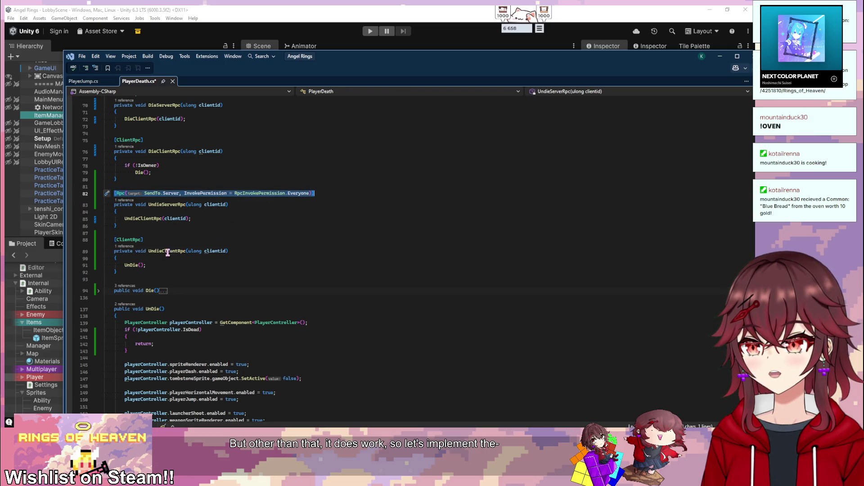
{"action": "left_click_drag", "start_coordinate": [122, 279], "coordinate": [111, 193]}
{"action": "scroll", "coordinate": [225, 274], "scroll_direction": "down", "scroll_amount": 5}
{"action": "scroll", "coordinate": [225, 274], "scroll_direction": "down", "scroll_amount": 20}
{"action": "scroll", "coordinate": [224, 275], "scroll_direction": "up", "scroll_amount": 8}
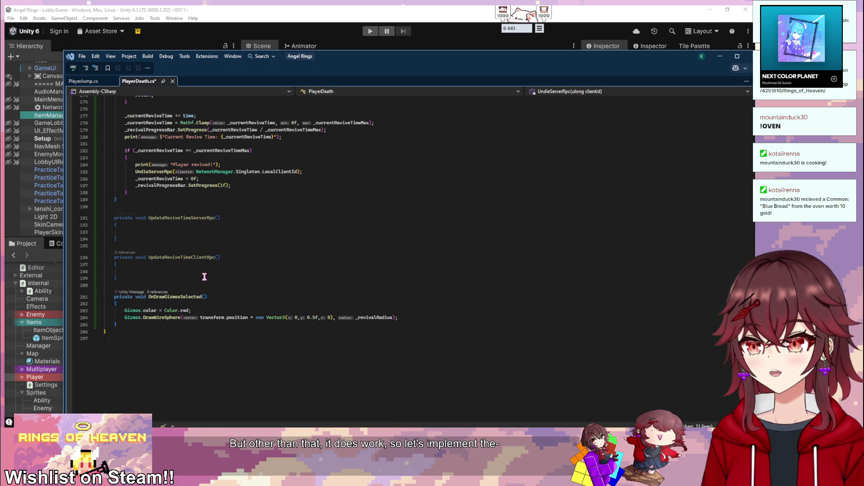
{"action": "left_click", "coordinate": [132, 278]}
{"action": "key", "text": "ctrl+v"}
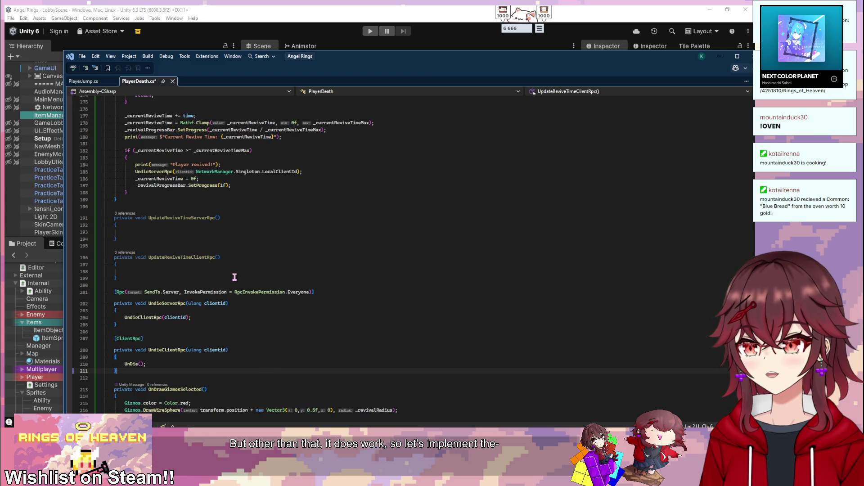
- Move the [Rpc(SendTo.Server, InvokePermission = Everyone)] and [ClientRpc] attributes onto the new server and client methods
{"action": "left_click_drag", "start_coordinate": [318, 292], "coordinate": [113, 292]}
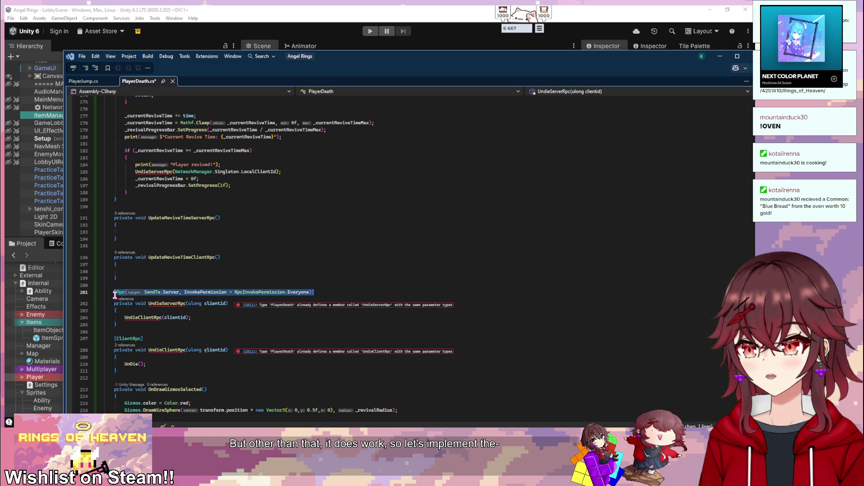
{"action": "key", "text": "ctrl+x"}
{"action": "left_click", "coordinate": [158, 213]}
{"action": "key", "text": "Return"}
{"action": "key", "text": "ctrl+v"}
{"action": "left_click_drag", "start_coordinate": [157, 345], "coordinate": [113, 345]}
{"action": "key", "text": "ctrl+x"}
{"action": "left_click", "coordinate": [150, 252]}
{"action": "key", "text": "Return"}
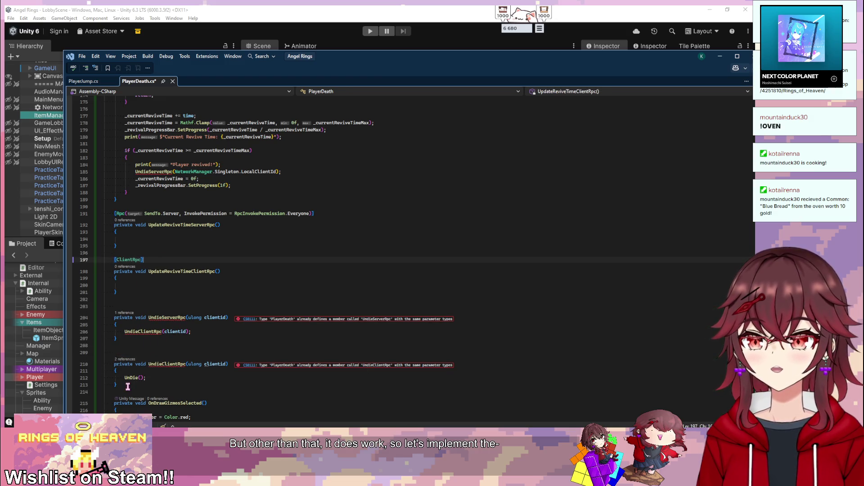
- Delete the leftover duplicate Undie methods
{"action": "left_click_drag", "start_coordinate": [127, 386], "coordinate": [146, 298]}
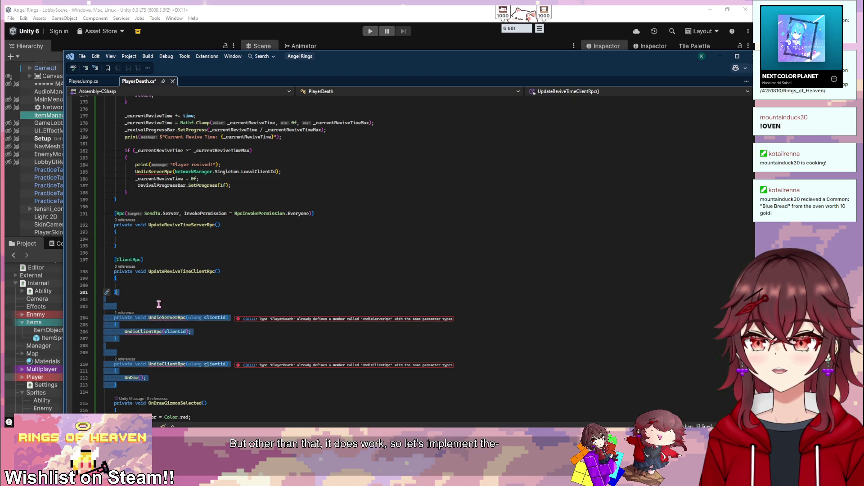
{"action": "key", "text": "Delete"}
{"action": "scroll", "coordinate": [213, 261], "scroll_direction": "up", "scroll_amount": 1}
{"action": "left_click", "coordinate": [212, 259]}
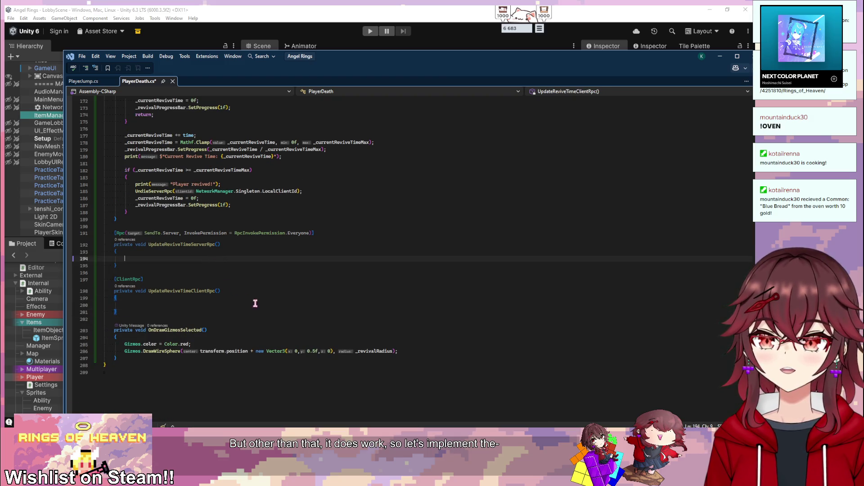
- Give both new RPC methods a float time parameter
{"action": "scroll", "coordinate": [256, 310], "scroll_direction": "up", "scroll_amount": 3}
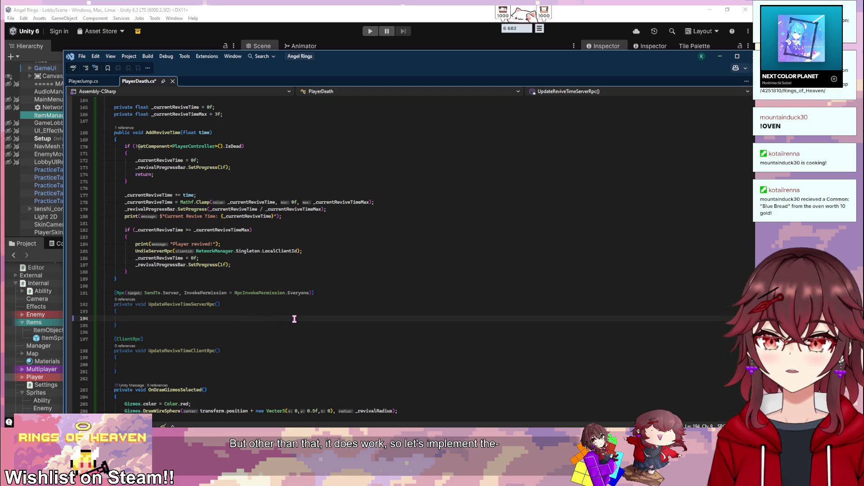
{"action": "left_click", "coordinate": [217, 305]}
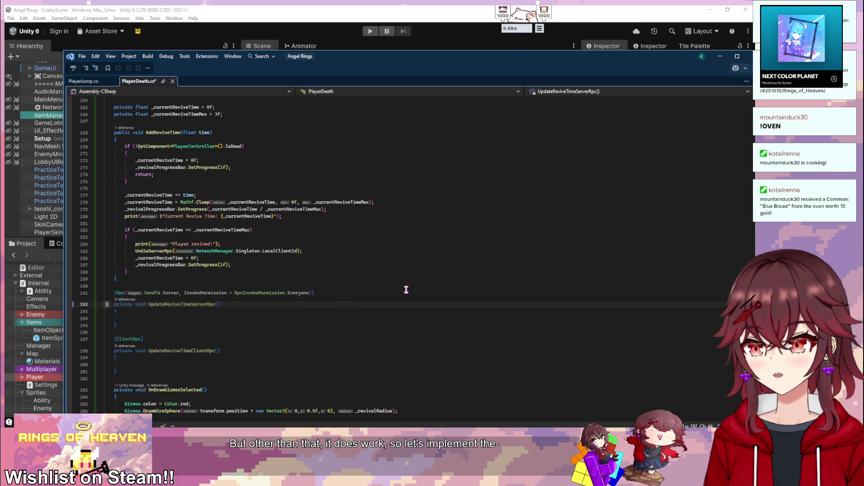
{"action": "type", "text": "float time"}
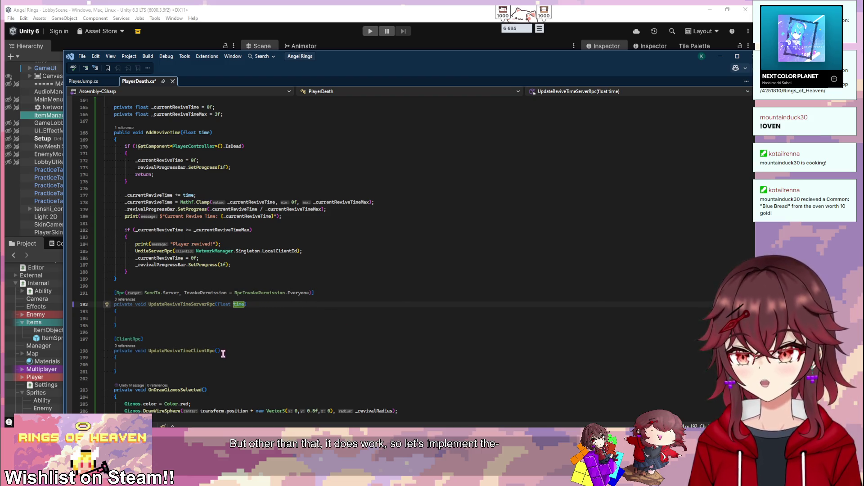
{"action": "type", "text": "float time"}
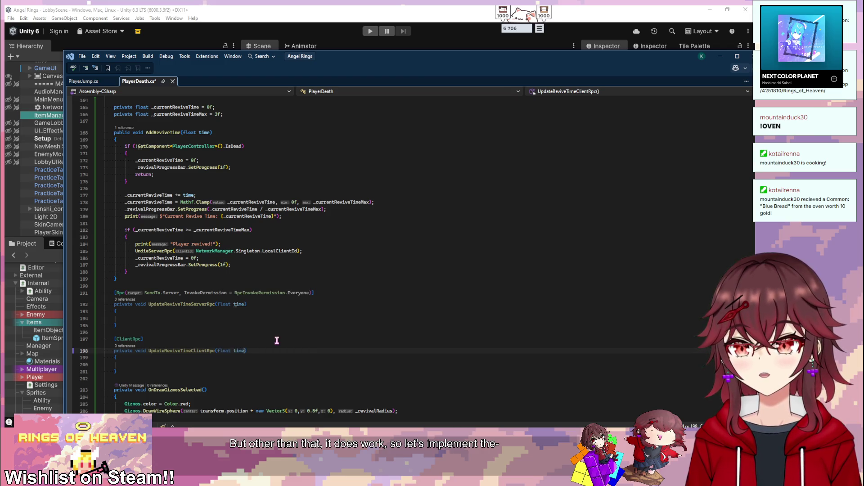
- Copy the _revivalProgressBar.SetProgress statement into both RPC method bodies
{"action": "left_click_drag", "start_coordinate": [337, 209], "coordinate": [125, 211]}
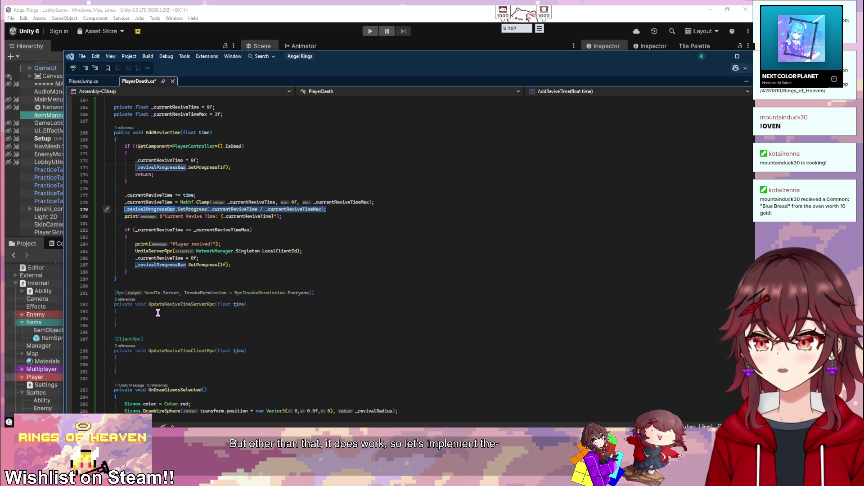
{"action": "key", "text": "ctrl+c"}
{"action": "left_click", "coordinate": [141, 319]}
{"action": "key", "text": "ctrl+v"}
{"action": "left_click", "coordinate": [173, 362]}
{"action": "key", "text": "ctrl+v"}
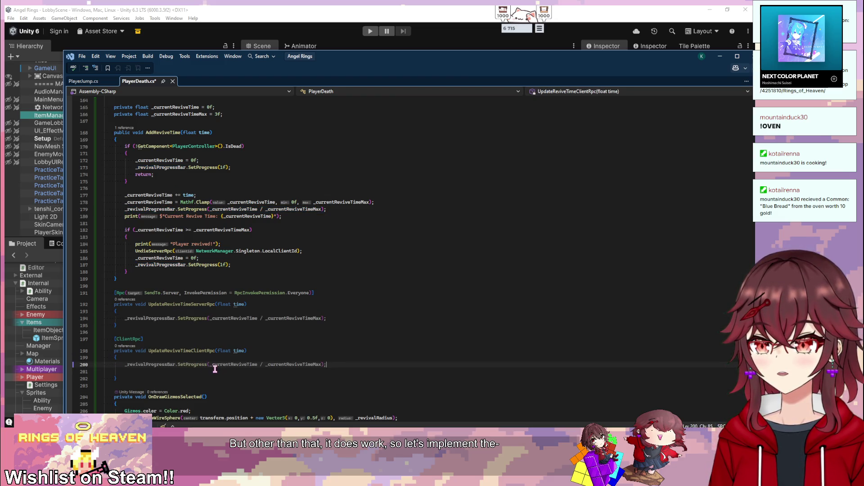
{"action": "scroll", "coordinate": [334, 318], "scroll_direction": "up", "scroll_amount": 9}
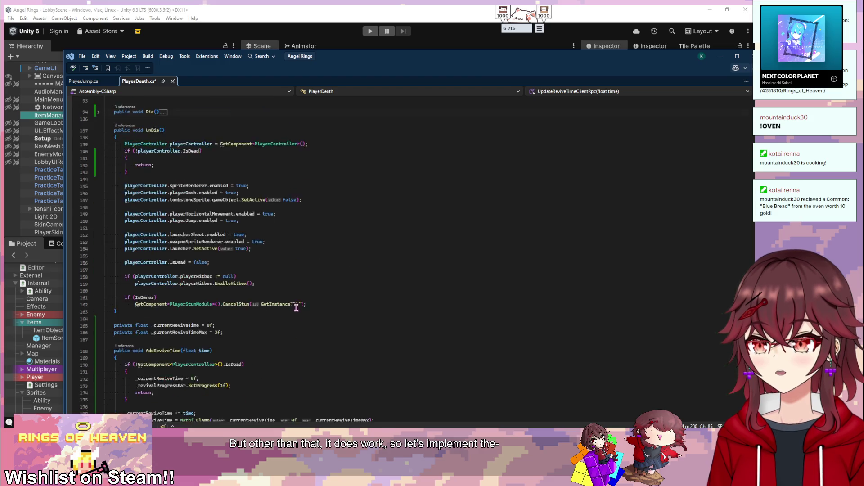
{"action": "scroll", "coordinate": [288, 308], "scroll_direction": "down", "scroll_amount": 10}
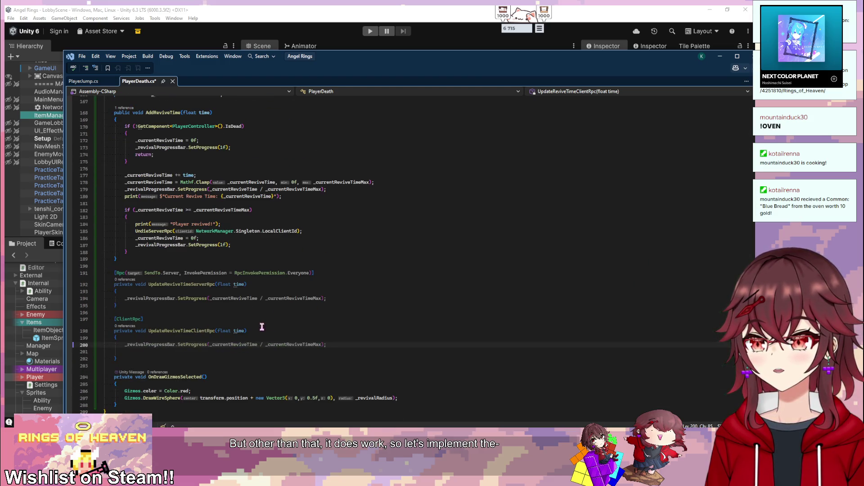
- Replace the server RPC's statement with a call to UpdateReviveTimeClientRpc
{"action": "left_click_drag", "start_coordinate": [149, 332], "coordinate": [216, 332]}
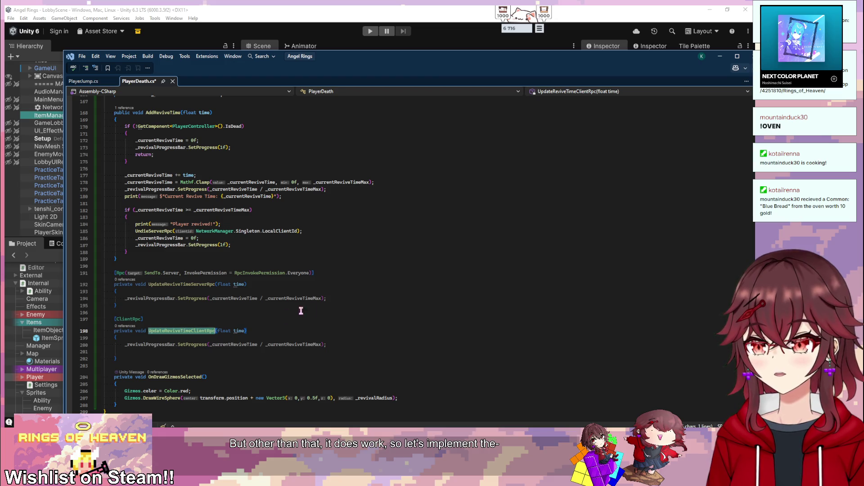
{"action": "left_click", "coordinate": [337, 298]}
{"action": "left_click", "coordinate": [125, 298], "text": "shift"}
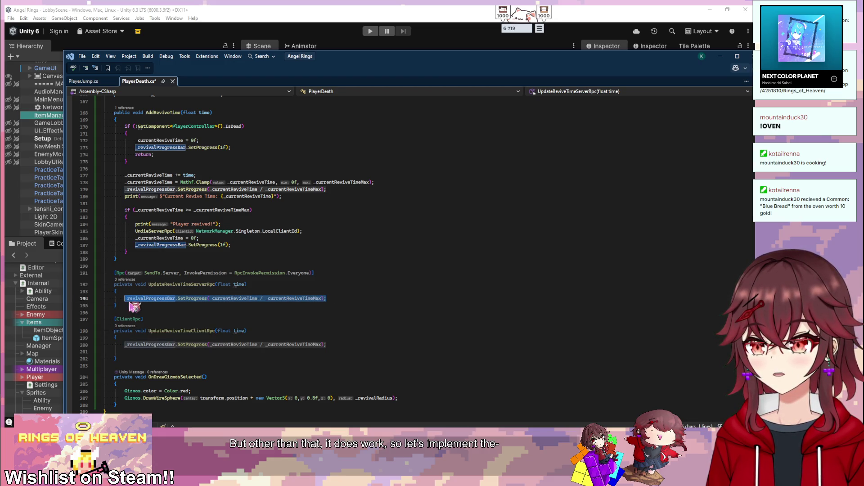
{"action": "key", "text": "ctrl+v"}
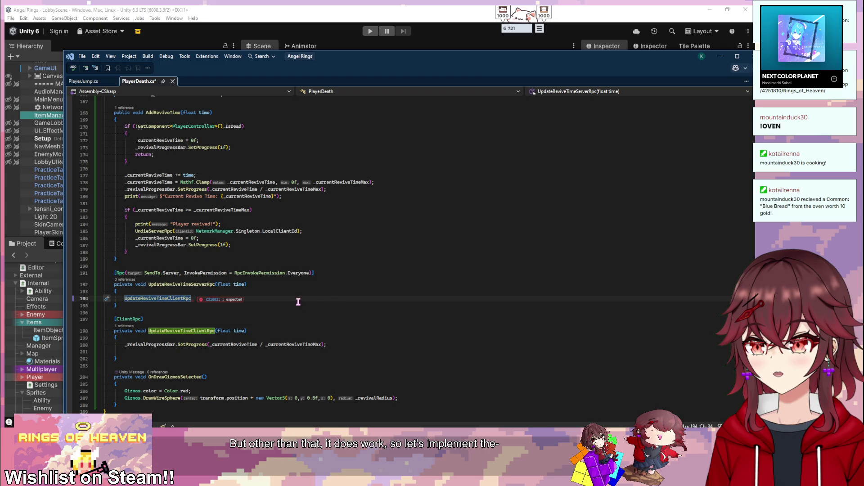
- Rename the parameter to progress and the method to UpdateReviveProgressClientRpc
{"action": "left_click", "coordinate": [238, 284]}
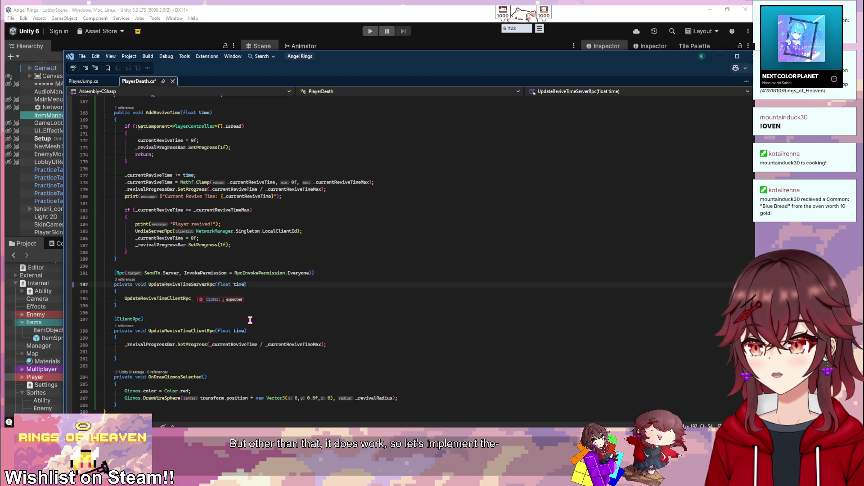
{"action": "type", "text": "progress"}
{"action": "left_click", "coordinate": [193, 285]}
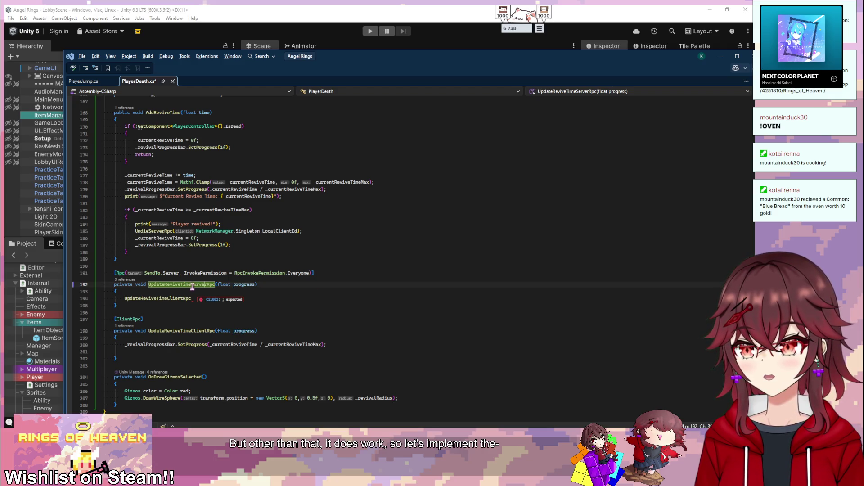
{"action": "left_click", "coordinate": [251, 331]}
{"action": "type", "text": "Progres"}
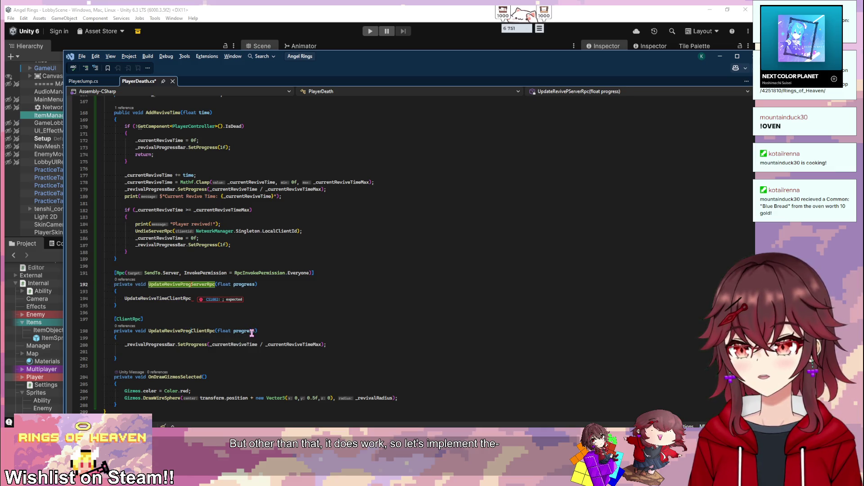
{"action": "type", "text": "ss"}
- Make the server RPC call UpdateReviveProgressClientRpc(progress)
{"action": "left_click", "coordinate": [277, 301]}
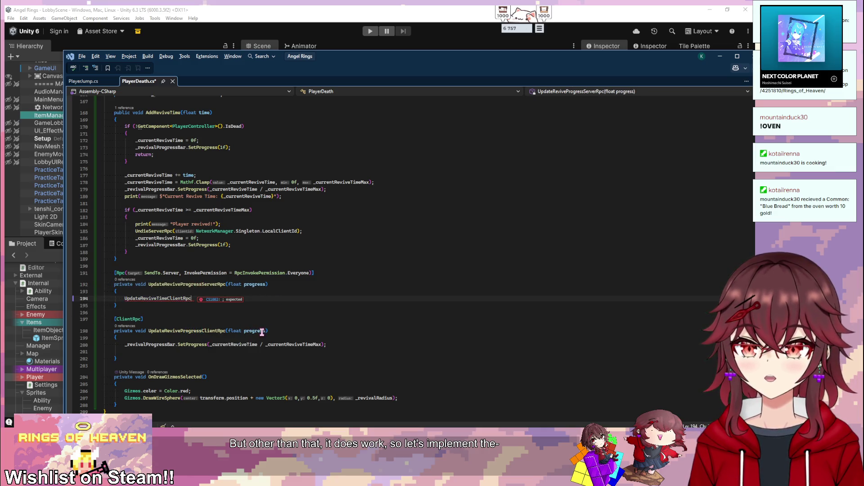
{"action": "double_click", "coordinate": [210, 331]}
{"action": "key", "text": "ctrl+c"}
{"action": "double_click", "coordinate": [157, 298]}
{"action": "key", "text": "ctrl+v"}
{"action": "type", "text": "(progress);"}
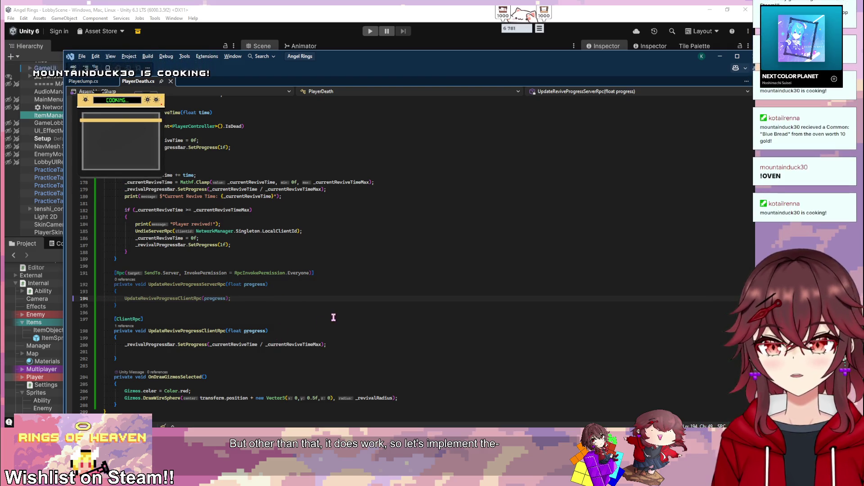
- In the client RPC, remove the blank line, pass progress to SetProgress, then search for 'SetProgress'
{"action": "key", "text": "Down"}
{"action": "key", "text": "Down"}
{"action": "key", "text": "Down"}
{"action": "scroll", "coordinate": [274, 299], "scroll_direction": "up", "scroll_amount": 1}
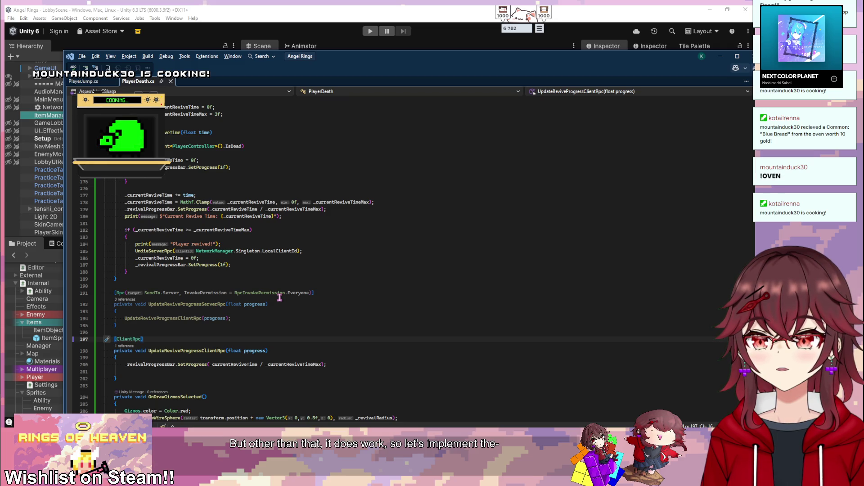
{"action": "left_click", "coordinate": [340, 371]}
{"action": "left_click_drag", "start_coordinate": [341, 371], "coordinate": [344, 368]}
{"action": "key", "text": "BackSpace"}
{"action": "left_click_drag", "start_coordinate": [212, 366], "coordinate": [319, 364]}
{"action": "key", "text": "BackSpace"}
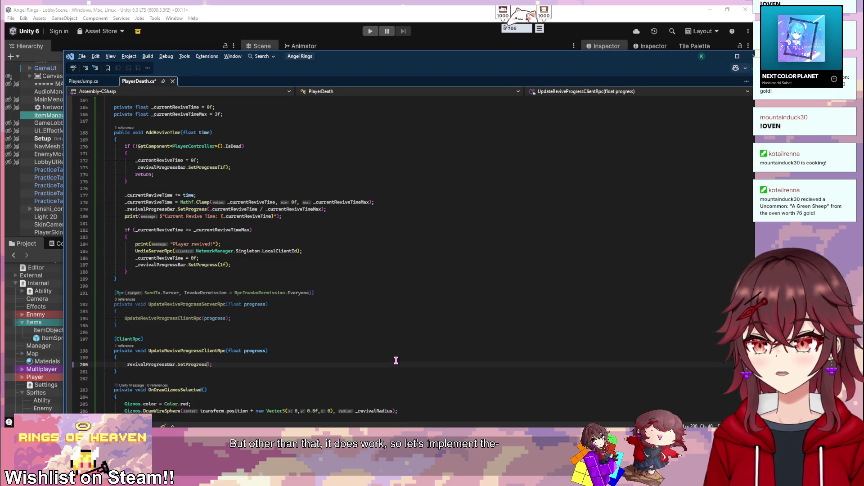
{"action": "type", "text": "progress"}
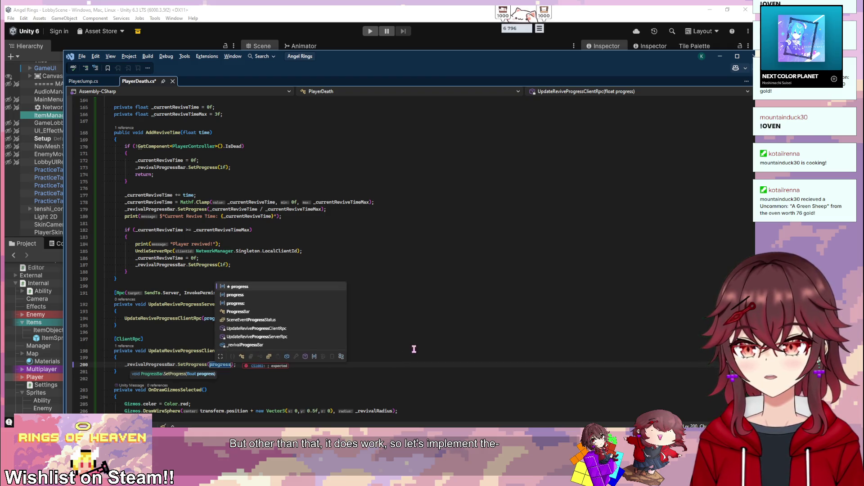
{"action": "left_click", "coordinate": [414, 350]}
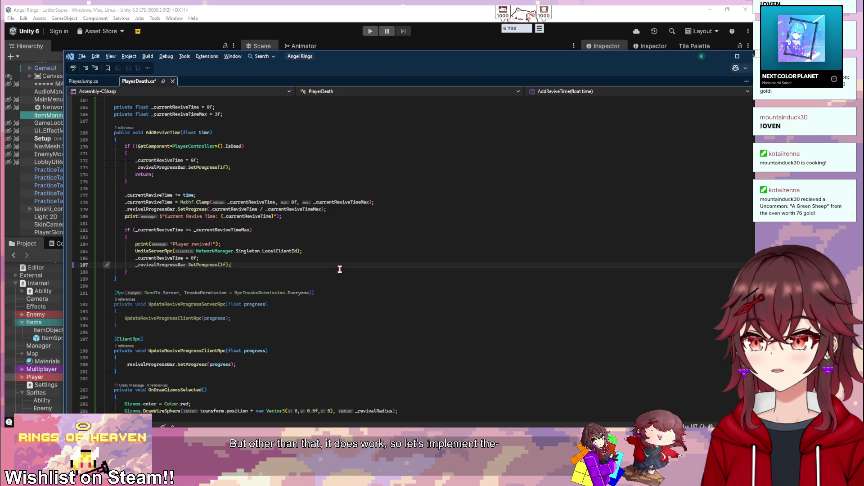
{"action": "key", "text": "ctrl+f"}
{"action": "type", "text": "SetProgress"}
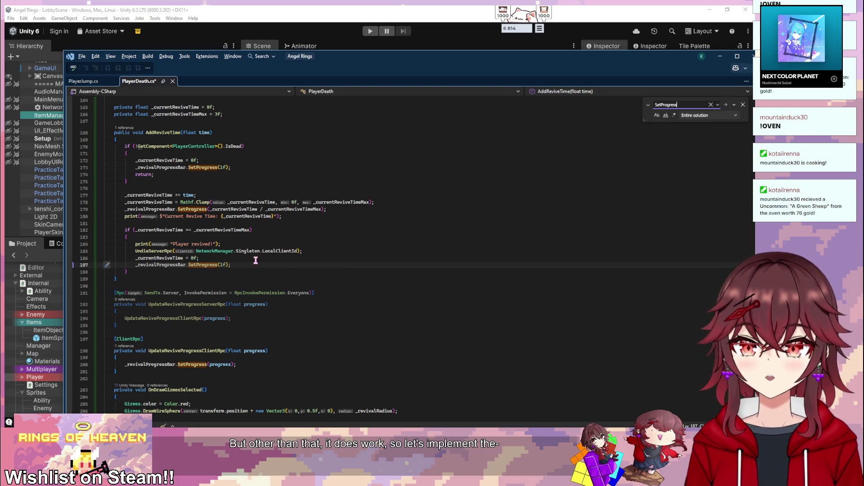
- Replace the SetProgress calls on lines 173, 179 and 187 with UpdateReviveProgressServerRpc
{"action": "double_click", "coordinate": [187, 304]}
{"action": "left_click", "coordinate": [215, 265]}
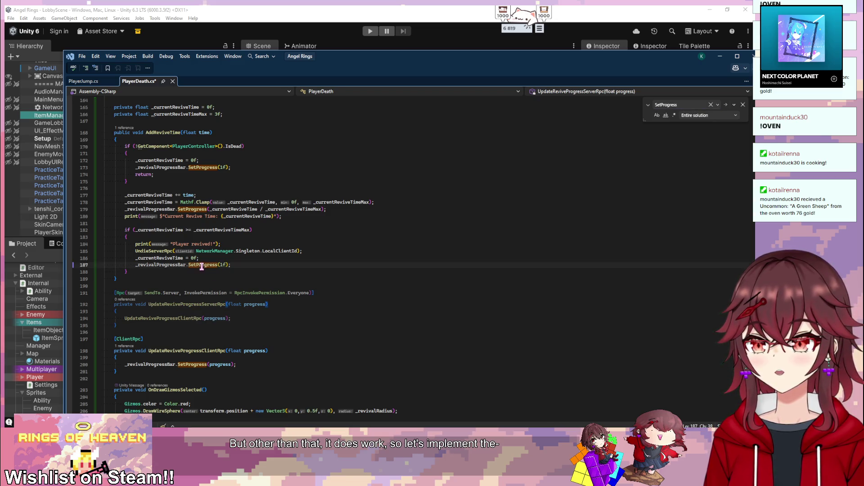
{"action": "key", "text": "ctrl+v"}
{"action": "double_click", "coordinate": [191, 210]}
{"action": "key", "text": "ctrl+v"}
{"action": "double_click", "coordinate": [201, 167]}
{"action": "key", "text": "ctrl+v"}
- Try the same replacement in Start on line 43, then undo it
{"action": "scroll", "coordinate": [264, 221], "scroll_direction": "up", "scroll_amount": 6}
{"action": "scroll", "coordinate": [265, 221], "scroll_direction": "up", "scroll_amount": 20}
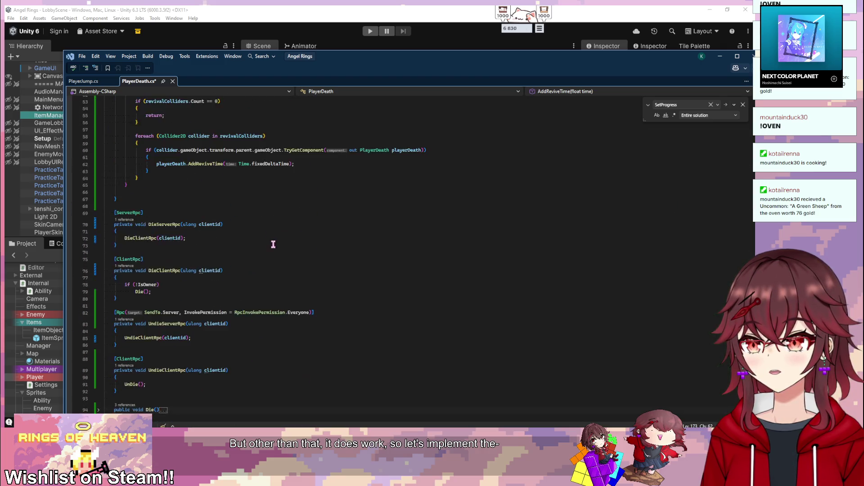
{"action": "double_click", "coordinate": [195, 226]}
{"action": "key", "text": "ctrl+v"}
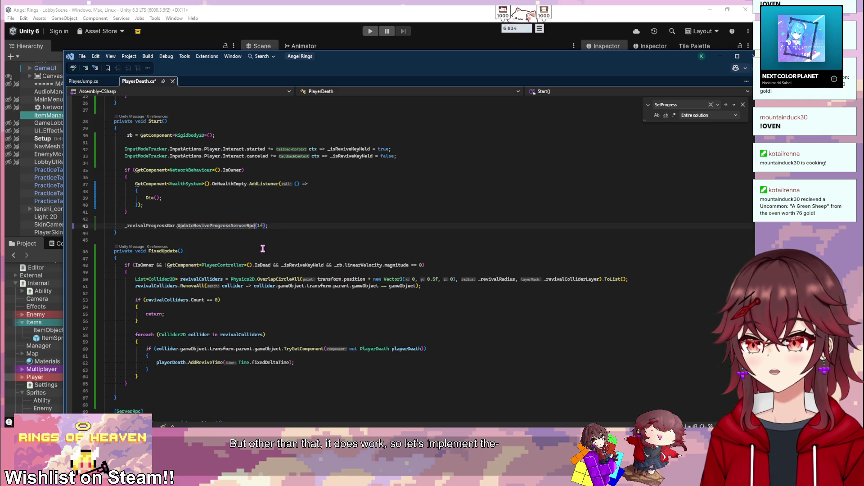
{"action": "key", "text": "ctrl+z"}
- Strip the _revivalProgressBar prefix from the RPC calls, save PlayerDeath.cs and return to Unity
{"action": "scroll", "coordinate": [262, 248], "scroll_direction": "up", "scroll_amount": 8}
{"action": "scroll", "coordinate": [278, 285], "scroll_direction": "down", "scroll_amount": 11}
{"action": "scroll", "coordinate": [278, 285], "scroll_direction": "down", "scroll_amount": 20}
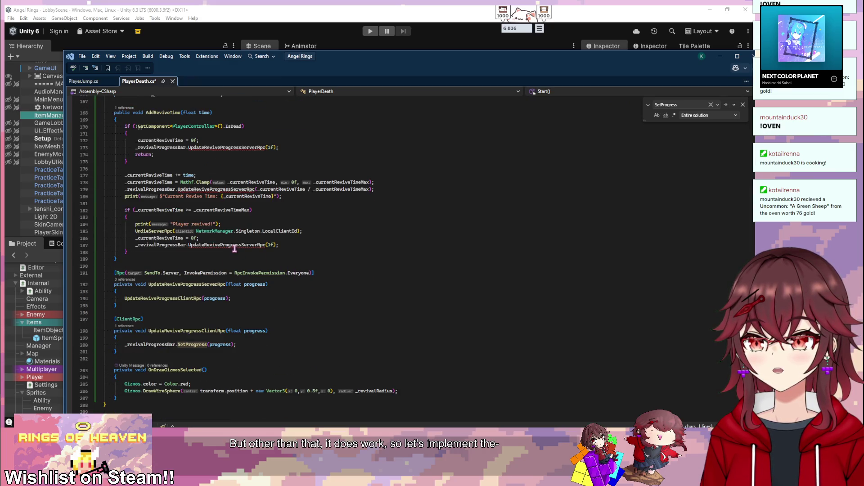
{"action": "mouse_move", "coordinate": [234, 249]}
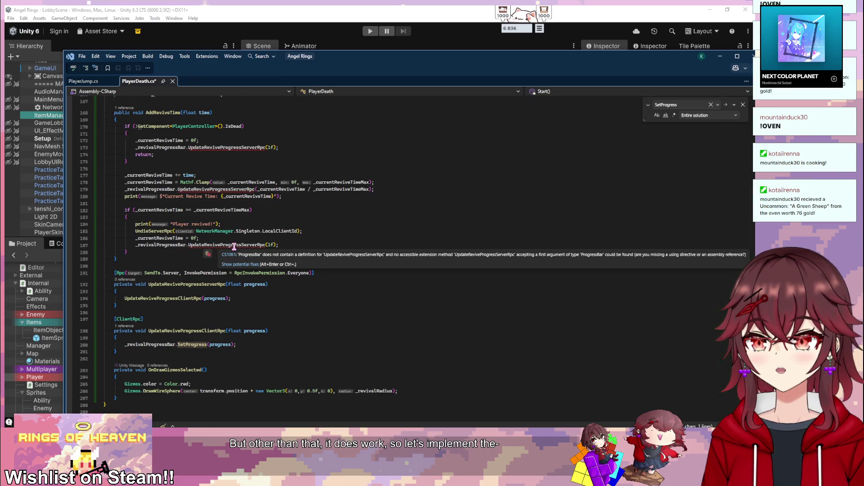
{"action": "scroll", "coordinate": [220, 227], "scroll_direction": "up", "scroll_amount": 2}
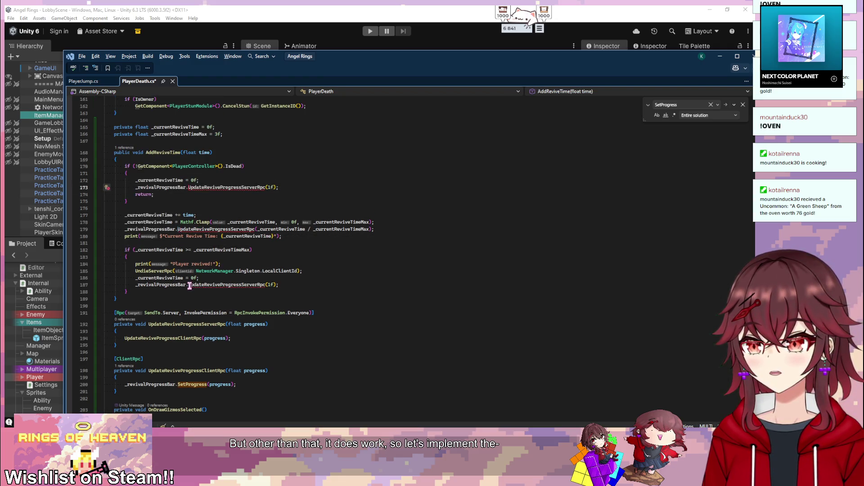
{"action": "key", "text": "Tab"}
{"action": "key", "text": "Tab"}
{"action": "key", "text": "Tab"}
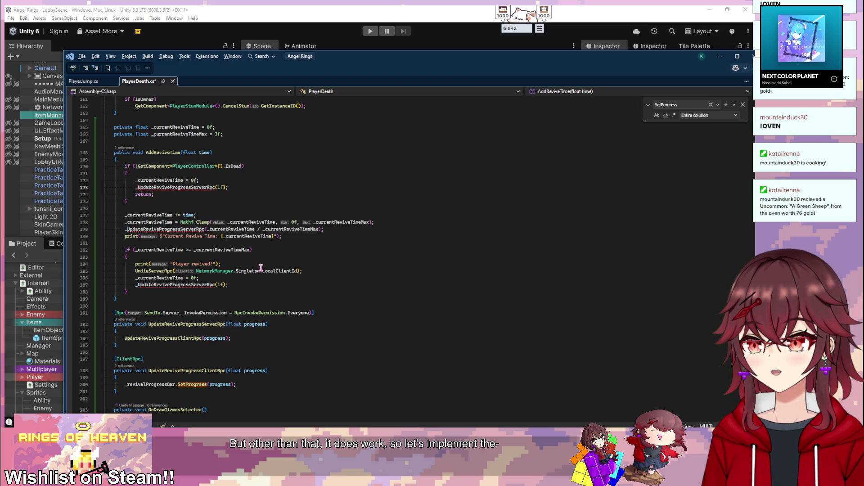
{"action": "left_click", "coordinate": [301, 256]}
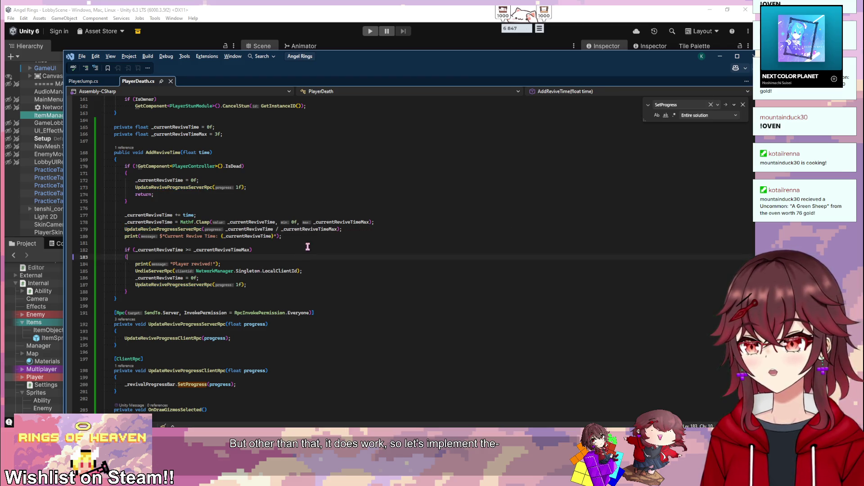
{"action": "key", "text": "ctrl+s"}
{"action": "scroll", "coordinate": [306, 238], "scroll_direction": "down", "scroll_amount": 1}
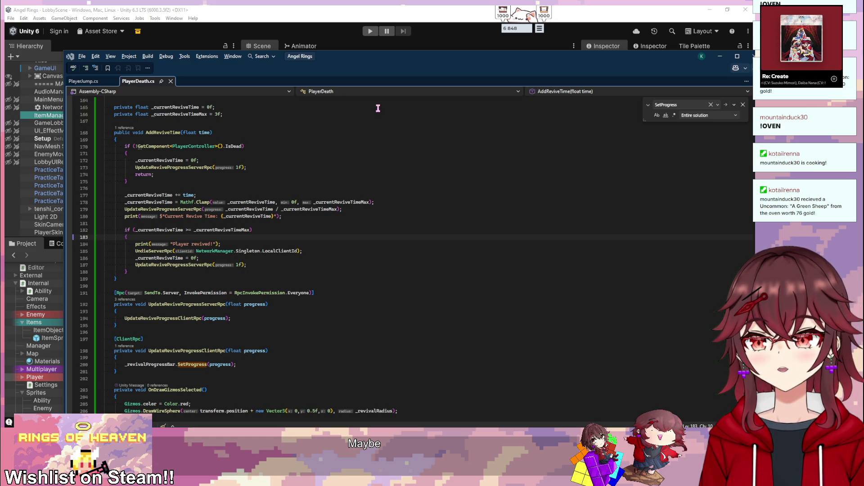
{"action": "key", "text": "alt+Tab"}
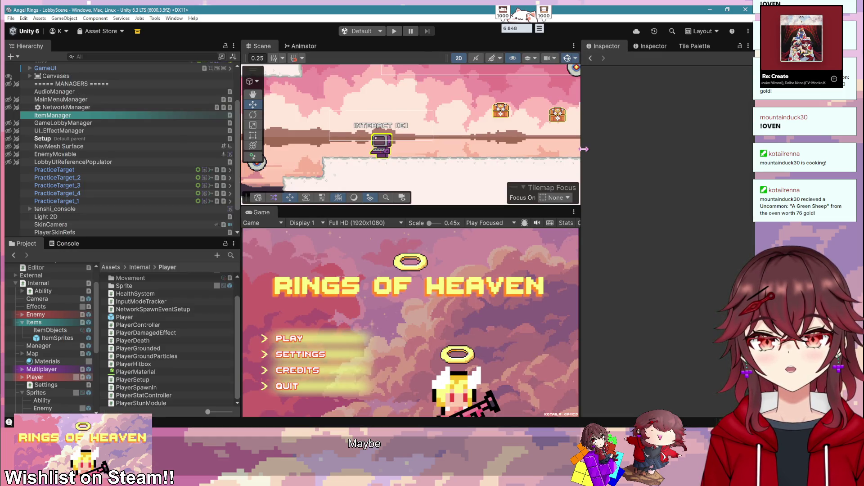
- Narrow the Hierarchy, widen the Inspector and enter play mode
{"action": "scroll", "coordinate": [90, 130], "scroll_direction": "up", "scroll_amount": 3}
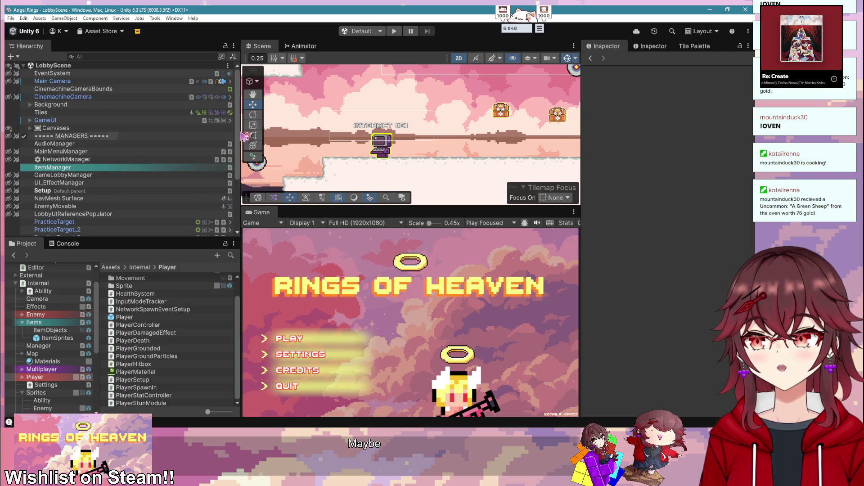
{"action": "left_click_drag", "start_coordinate": [240, 130], "coordinate": [150, 131]}
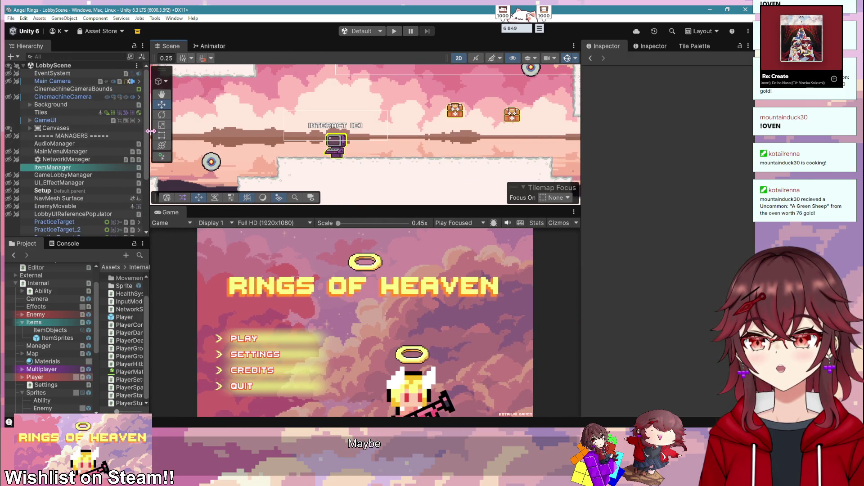
{"action": "left_click_drag", "start_coordinate": [581, 215], "coordinate": [487, 216]}
{"action": "left_click", "coordinate": [394, 31]}
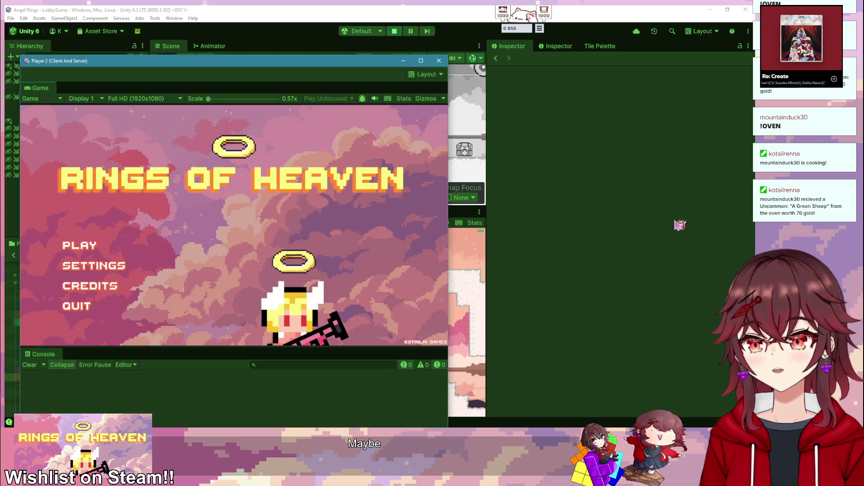
- Move the Player 2 window aside and join the host's lobby with the pasted code
{"action": "mouse_move", "coordinate": [247, 66]}
{"action": "left_mouse_down"}
{"action": "mouse_move", "coordinate": [695, 94]}
{"action": "mouse_move", "coordinate": [664, 96]}
{"action": "mouse_move", "coordinate": [671, 96]}
{"action": "left_mouse_up"}
{"action": "left_click", "coordinate": [503, 275]}
{"action": "left_click", "coordinate": [504, 295]}
{"action": "left_click", "coordinate": [535, 280]}
{"action": "key", "text": "ctrl+v"}
{"action": "key", "text": "Return"}
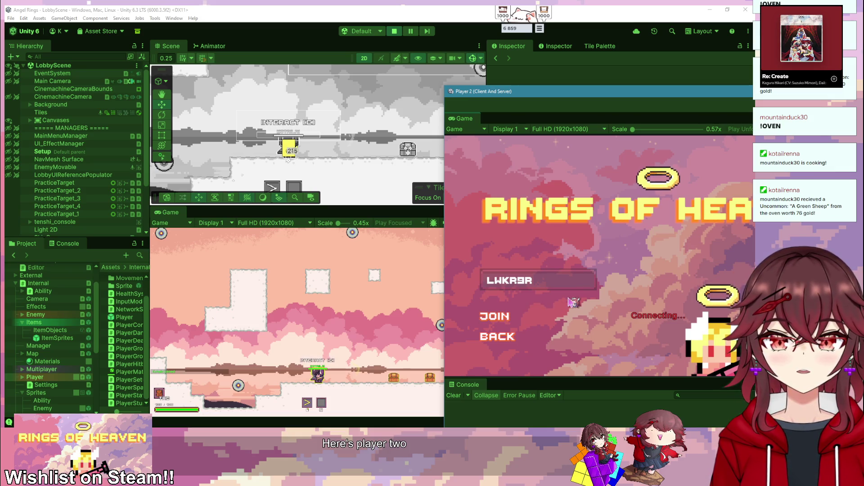
{"action": "left_click", "coordinate": [376, 295]}
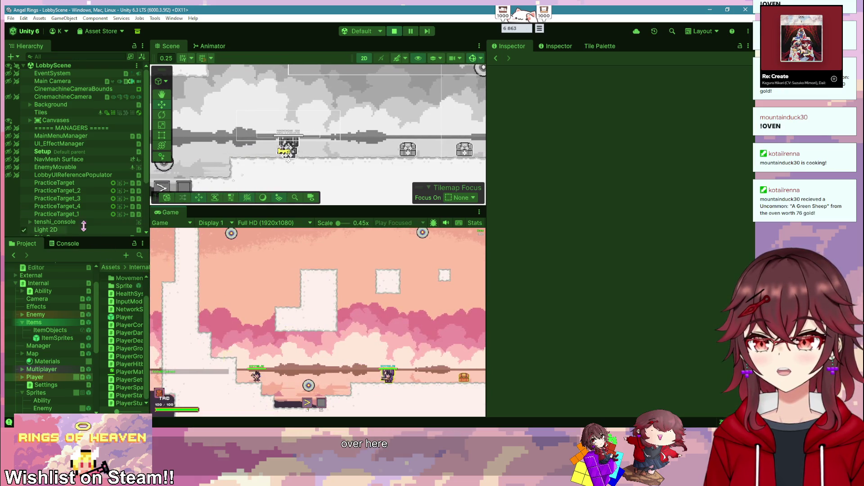
{"action": "scroll", "coordinate": [91, 235], "scroll_direction": "down", "scroll_amount": 4}
- Kill the first Player(Clone) with the Player Death component's Debug Die action
{"action": "left_click", "coordinate": [68, 209]}
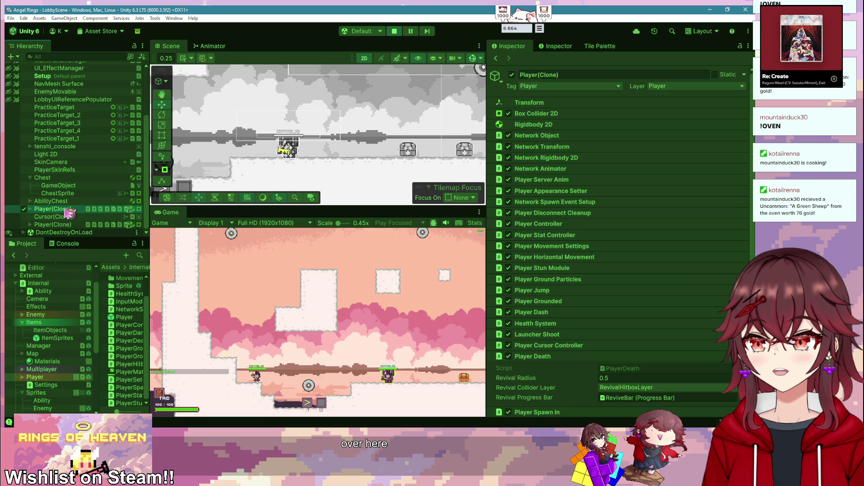
{"action": "double_click", "coordinate": [68, 225]}
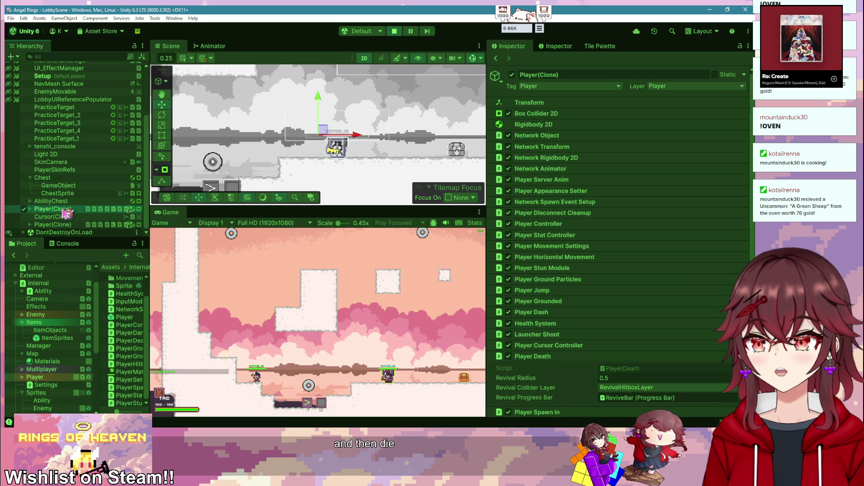
{"action": "left_click", "coordinate": [53, 209]}
{"action": "scroll", "coordinate": [550, 301], "scroll_direction": "down", "scroll_amount": 3}
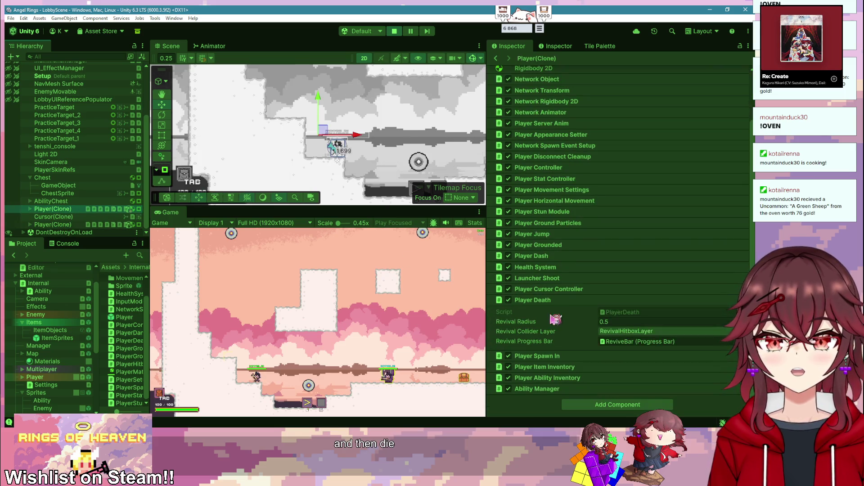
{"action": "right_click", "coordinate": [554, 300]}
{"action": "left_click", "coordinate": [595, 405]}
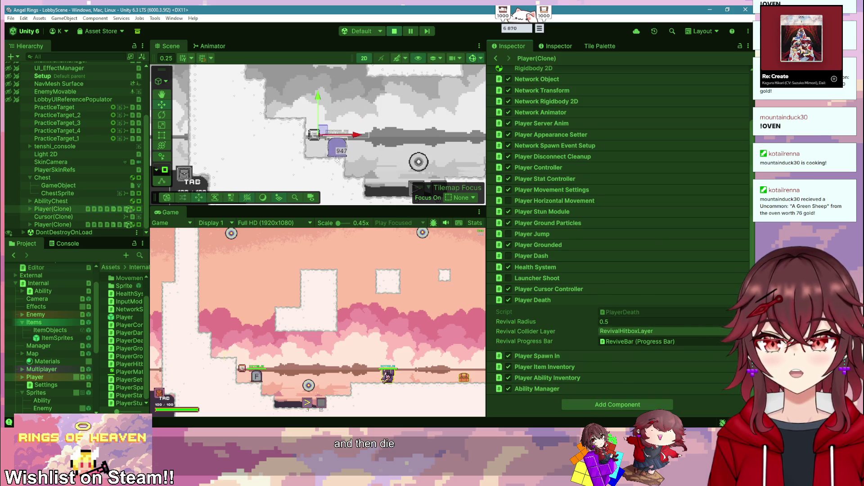
- Revive the dead player from the Player 2 window, move around, then stop play mode
{"action": "key", "text": "alt+Tab"}
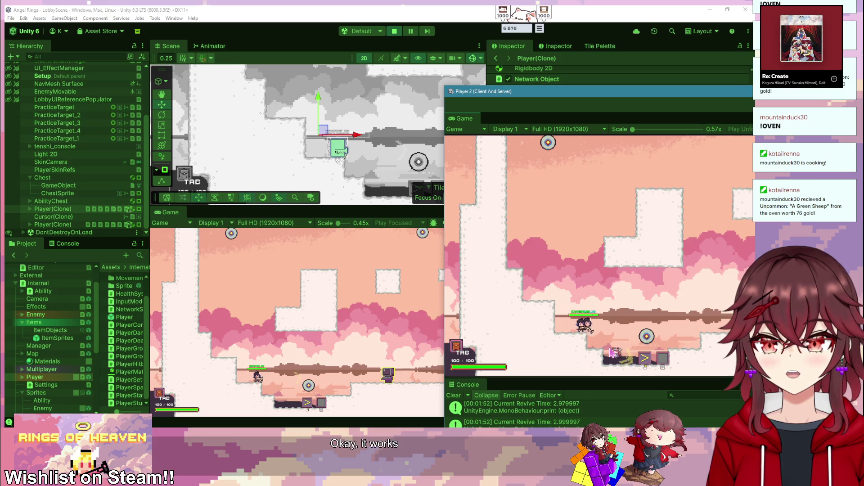
{"action": "left_click", "coordinate": [332, 327]}
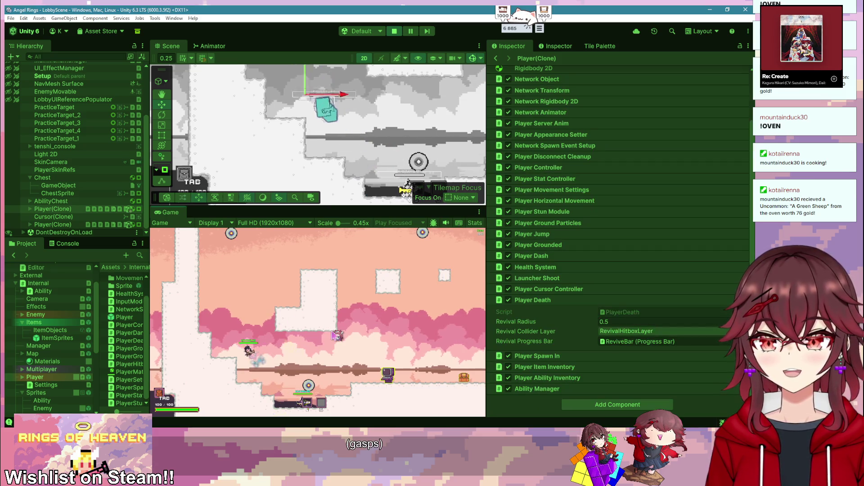
{"action": "key", "text": "space"}
{"action": "key", "text": "d"}
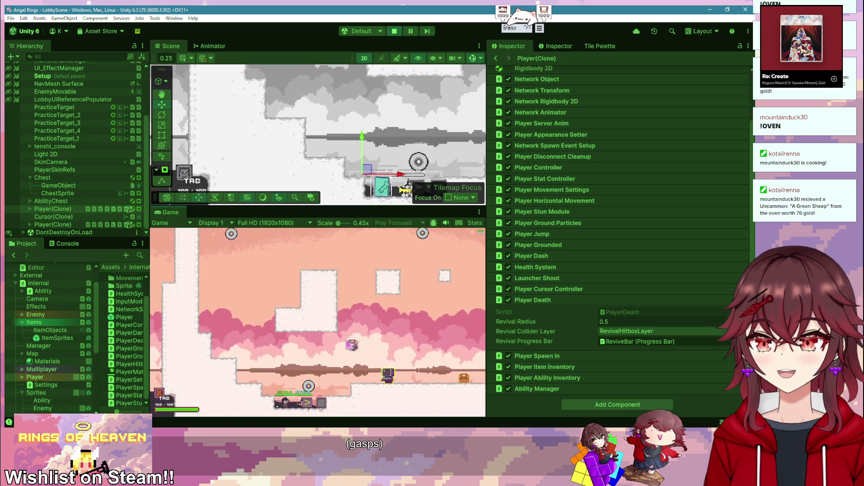
{"action": "left_click", "coordinate": [395, 31]}
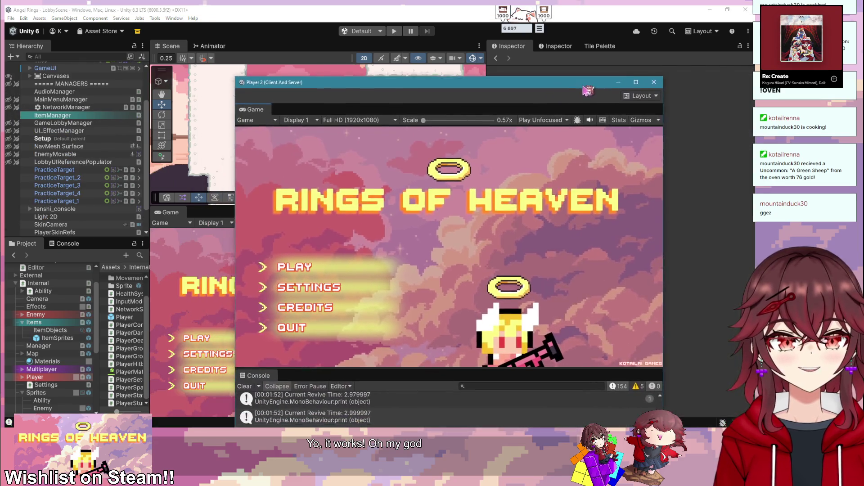
- In the Player prefab, select the revive bar's E label and shrink its font size
{"action": "left_click_drag", "start_coordinate": [148, 307], "coordinate": [222, 307]}
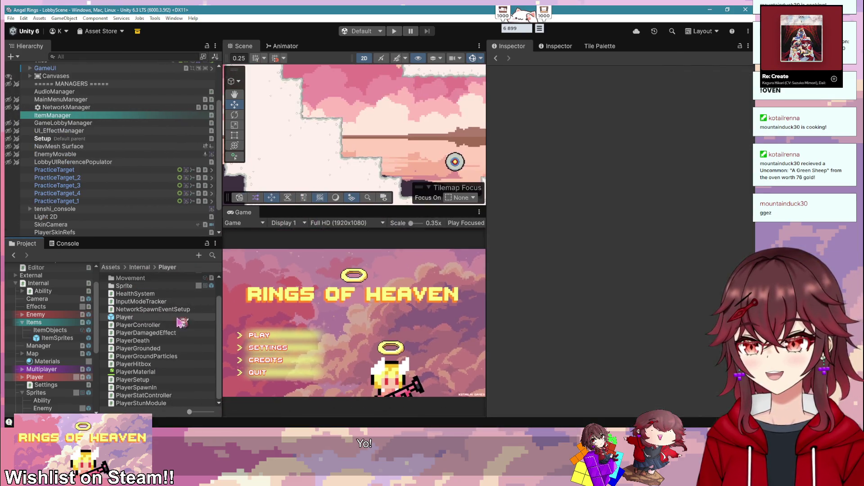
{"action": "double_click", "coordinate": [124, 316]}
{"action": "double_click", "coordinate": [77, 172]}
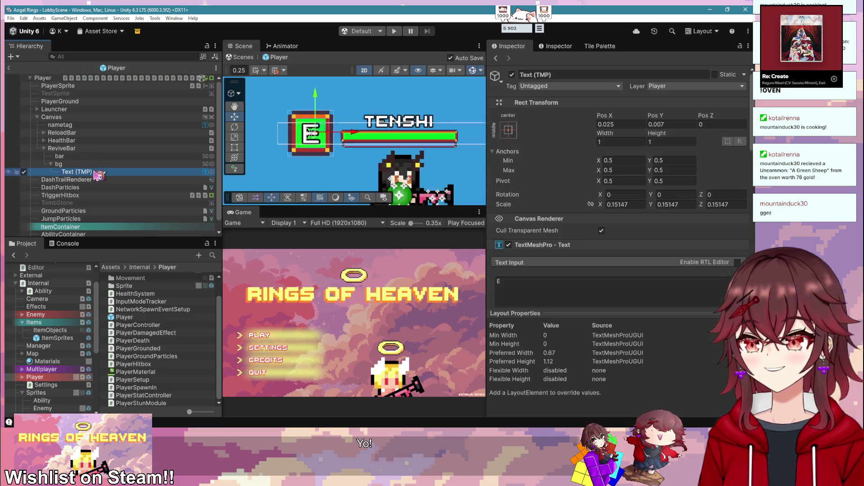
{"action": "scroll", "coordinate": [626, 216], "scroll_direction": "down", "scroll_amount": 5}
{"action": "left_click_drag", "start_coordinate": [599, 165], "coordinate": [570, 160]}
{"action": "scroll", "coordinate": [571, 189], "scroll_direction": "up", "scroll_amount": 5}
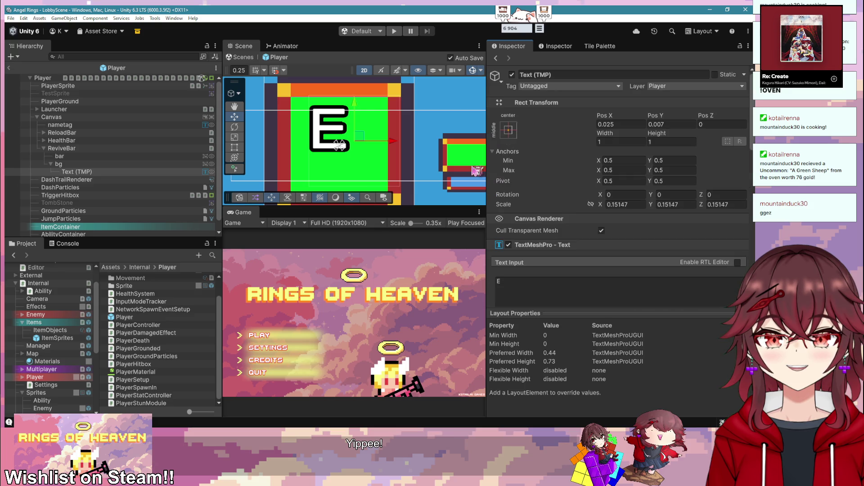
{"action": "scroll", "coordinate": [310, 167], "scroll_direction": "down", "scroll_amount": 3}
- Enlarge the E label's Text (TMP) box with the Rect Tool
{"action": "left_click", "coordinate": [234, 148]}
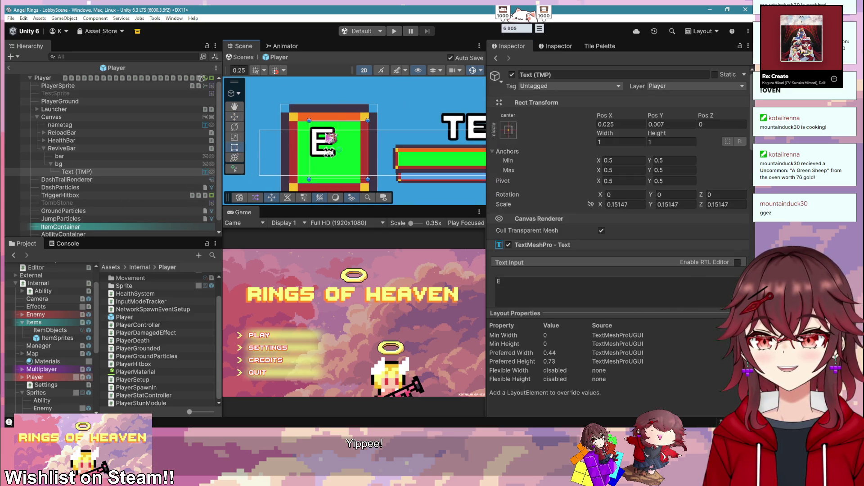
{"action": "mouse_move", "coordinate": [310, 141]}
{"action": "left_mouse_down"}
{"action": "mouse_move", "coordinate": [346, 185]}
{"action": "mouse_move", "coordinate": [365, 156]}
{"action": "mouse_move", "coordinate": [368, 163]}
{"action": "mouse_move", "coordinate": [393, 156]}
{"action": "left_mouse_up"}
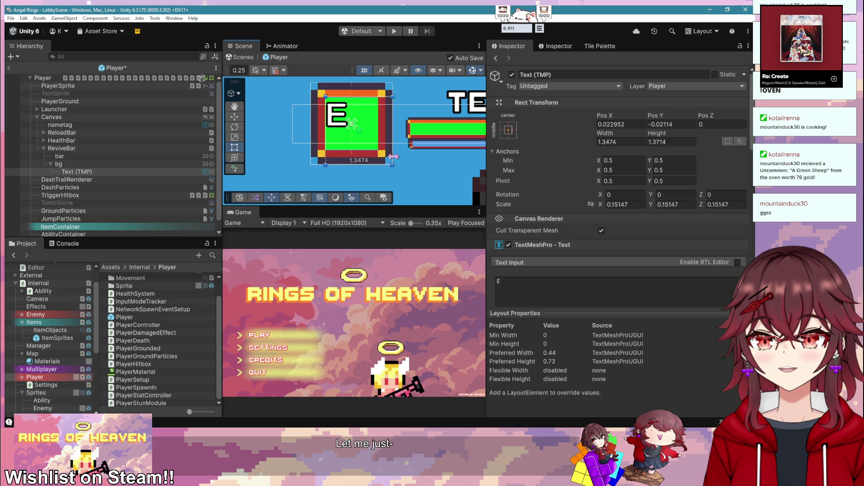
{"action": "left_click_drag", "start_coordinate": [331, 157], "coordinate": [312, 157]}
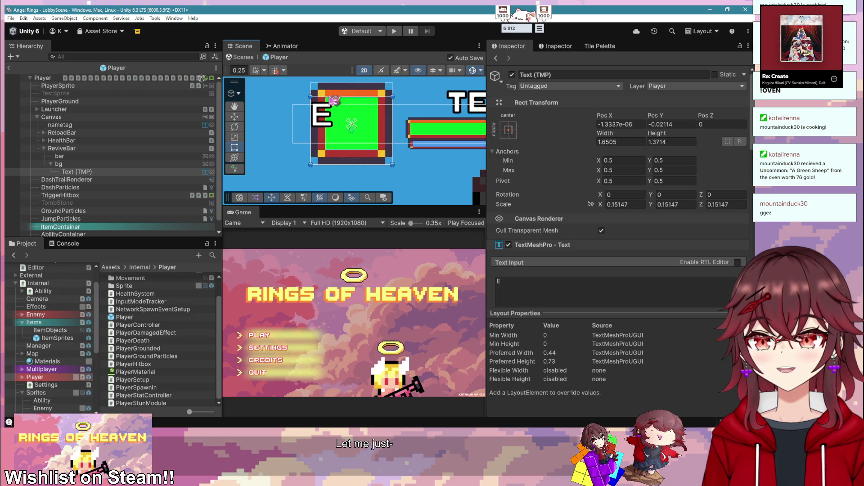
{"action": "left_click_drag", "start_coordinate": [330, 90], "coordinate": [330, 83]}
{"action": "scroll", "coordinate": [555, 219], "scroll_direction": "down", "scroll_amount": 5}
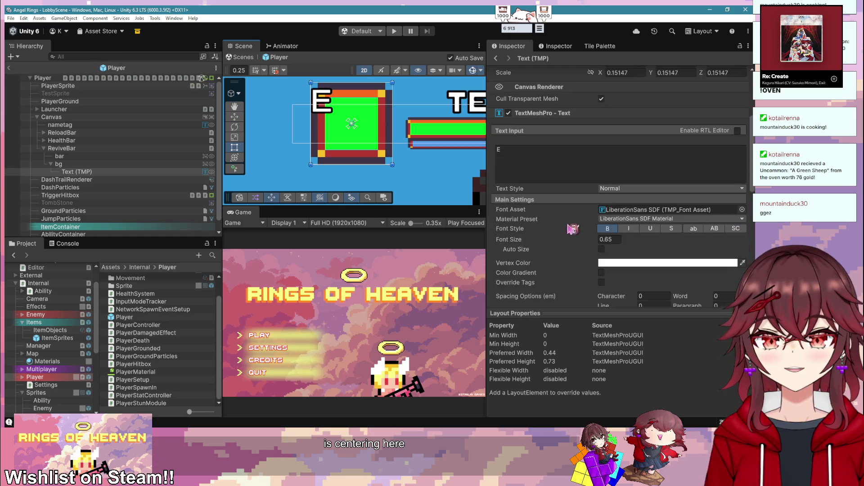
{"action": "scroll", "coordinate": [640, 254], "scroll_direction": "down", "scroll_amount": 3}
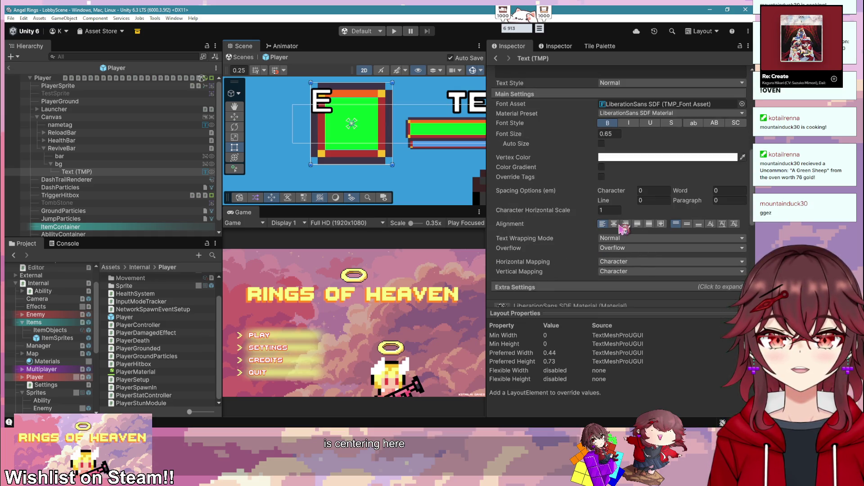
- Set the E label's alignment to center and middle
{"action": "left_click", "coordinate": [614, 223]}
{"action": "left_click", "coordinate": [686, 224]}
{"action": "scroll", "coordinate": [412, 177], "scroll_direction": "down", "scroll_amount": 1}
{"action": "scroll", "coordinate": [412, 177], "scroll_direction": "down", "scroll_amount": 1}
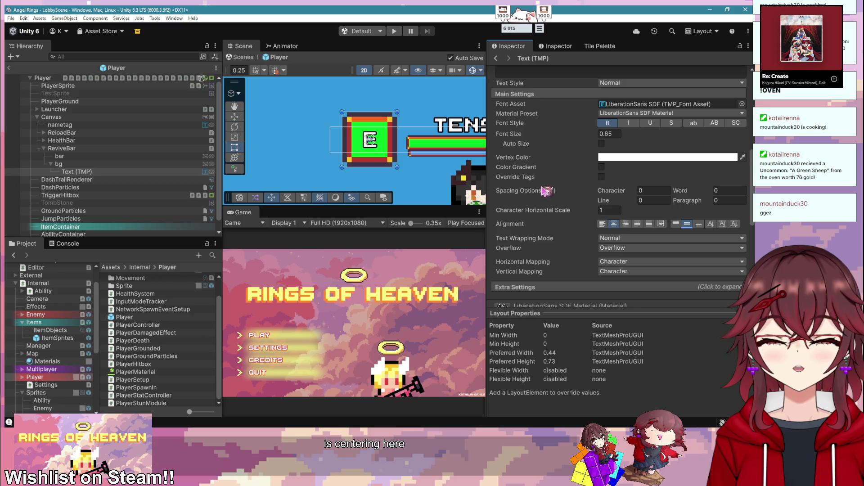
{"action": "scroll", "coordinate": [444, 175], "scroll_direction": "down", "scroll_amount": 2}
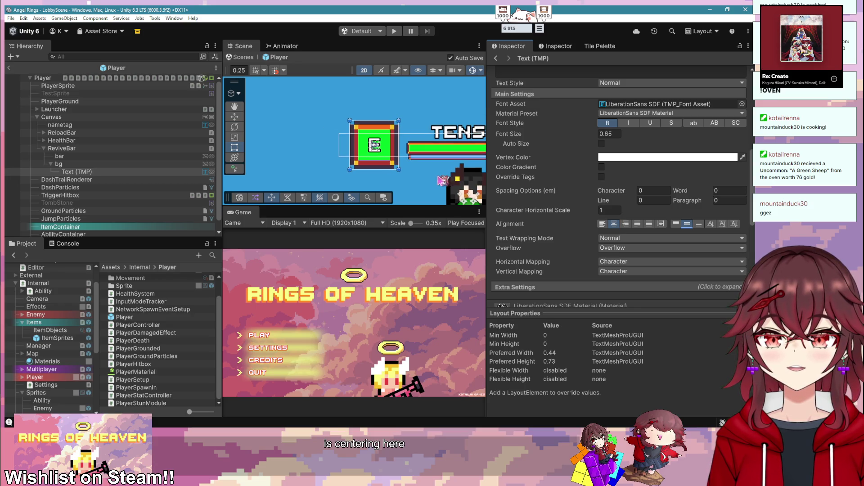
{"action": "scroll", "coordinate": [493, 188], "scroll_direction": "down", "scroll_amount": 2}
{"action": "scroll", "coordinate": [248, 135], "scroll_direction": "down", "scroll_amount": 3}
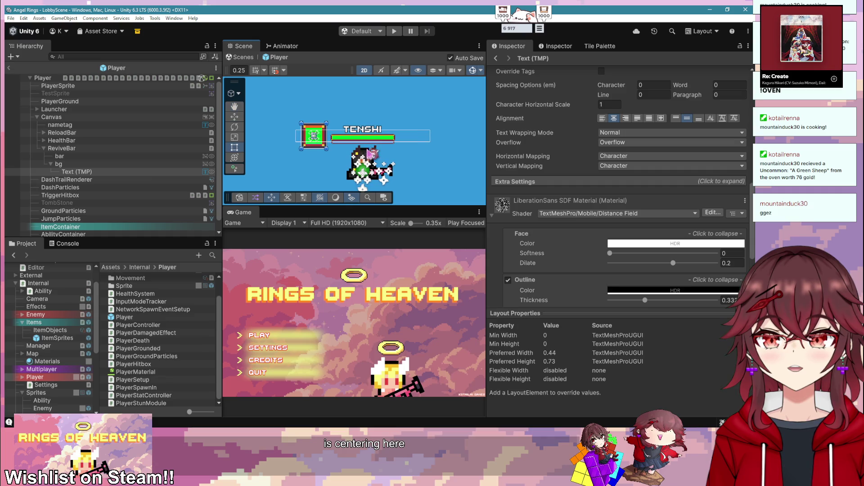
- Return to LobbyScene, widen the Scene and Game views and move the cat overlay
{"action": "left_click", "coordinate": [49, 79]}
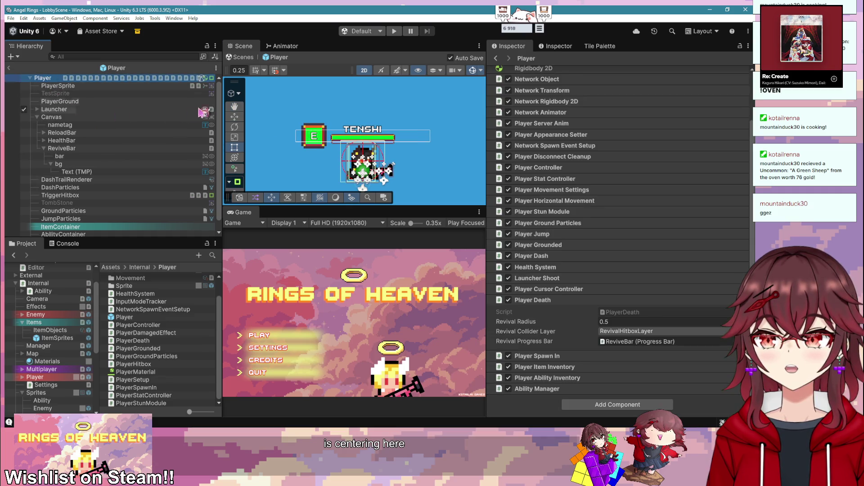
{"action": "left_click", "coordinate": [10, 70]}
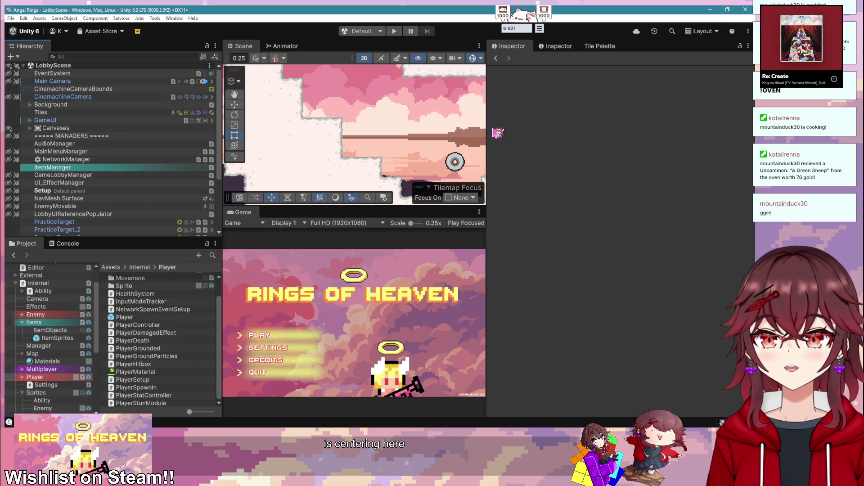
{"action": "left_click_drag", "start_coordinate": [488, 127], "coordinate": [521, 128]}
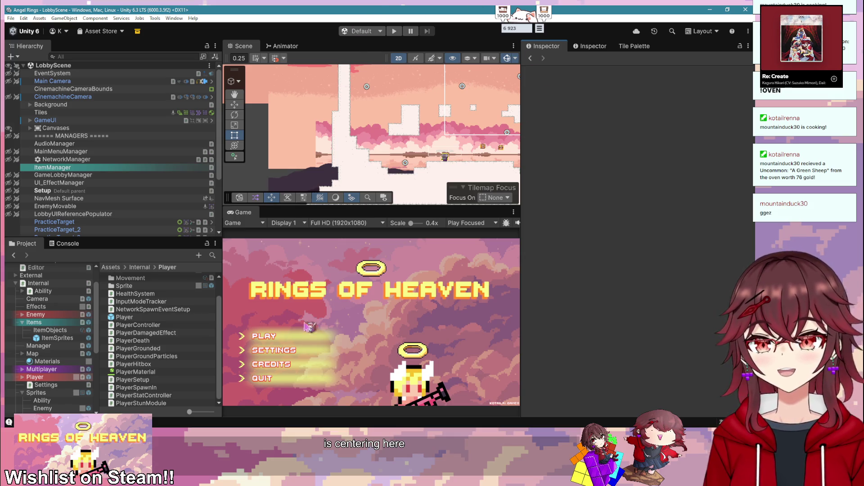
{"action": "left_click_drag", "start_coordinate": [521, 25], "coordinate": [423, 261]}
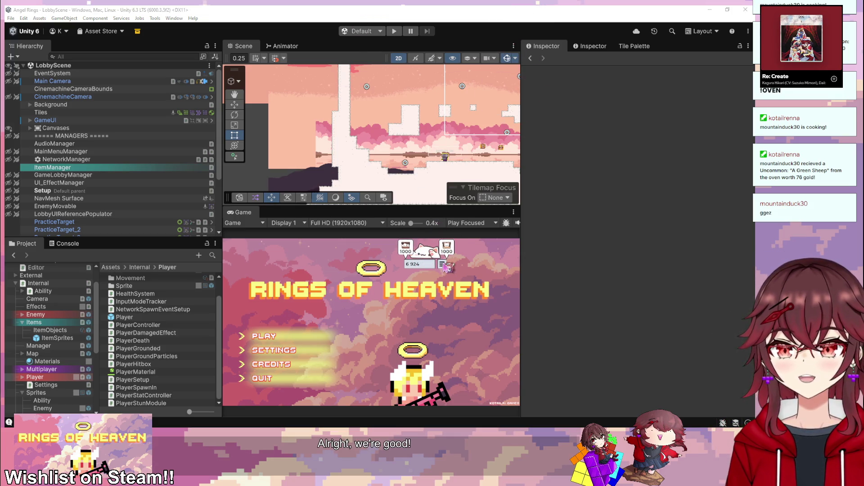
- Claim the new Bongo Cat items, including a black bow, and view the inventory
{"action": "left_click", "coordinate": [447, 247]}
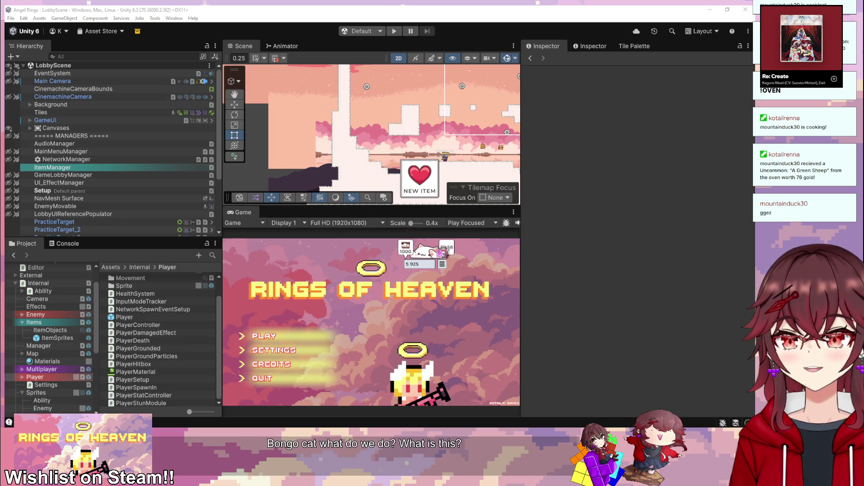
{"action": "left_click", "coordinate": [405, 247]}
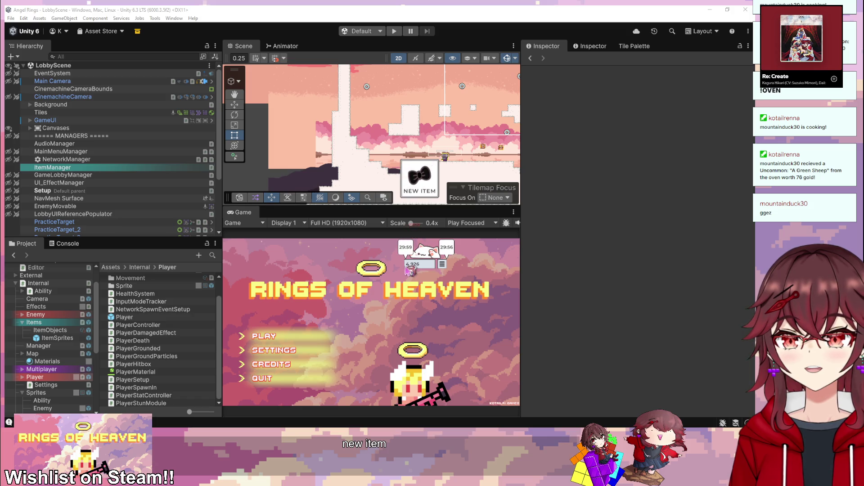
{"action": "left_click", "coordinate": [413, 182]}
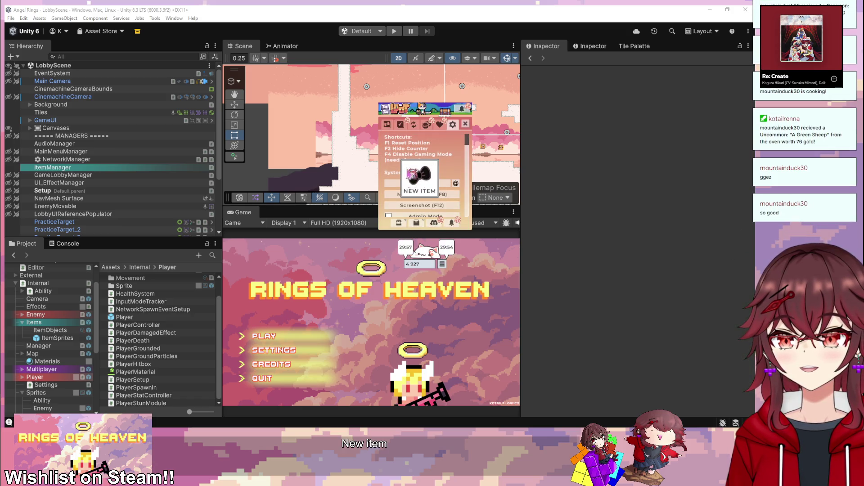
{"action": "left_click", "coordinate": [400, 124]}
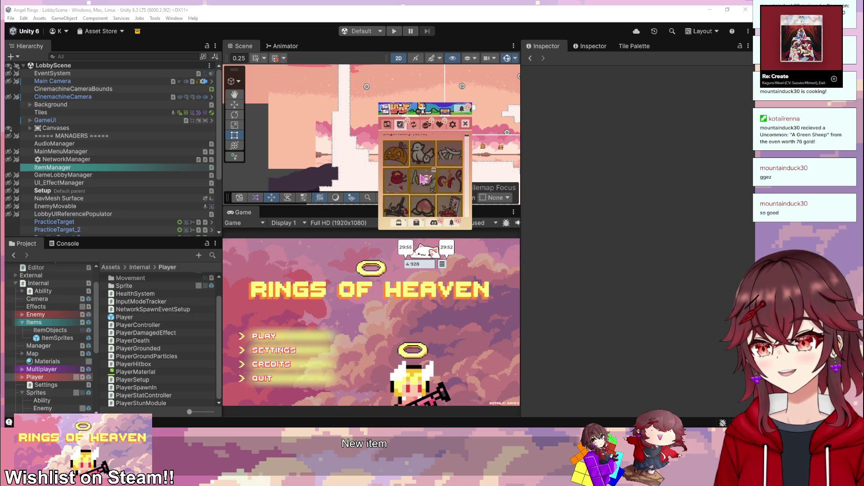
{"action": "left_click", "coordinate": [387, 125]}
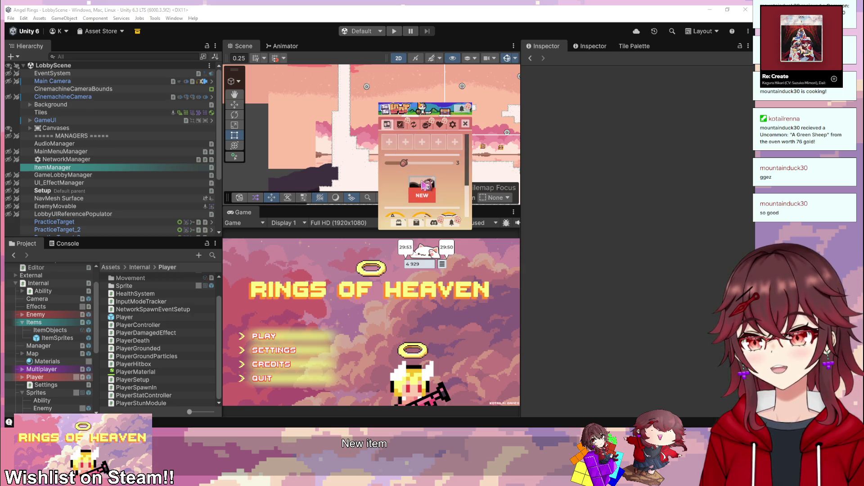
- Unbox items with the quantity slider and reveal the new item cards
{"action": "left_click_drag", "start_coordinate": [404, 163], "coordinate": [394, 165]}
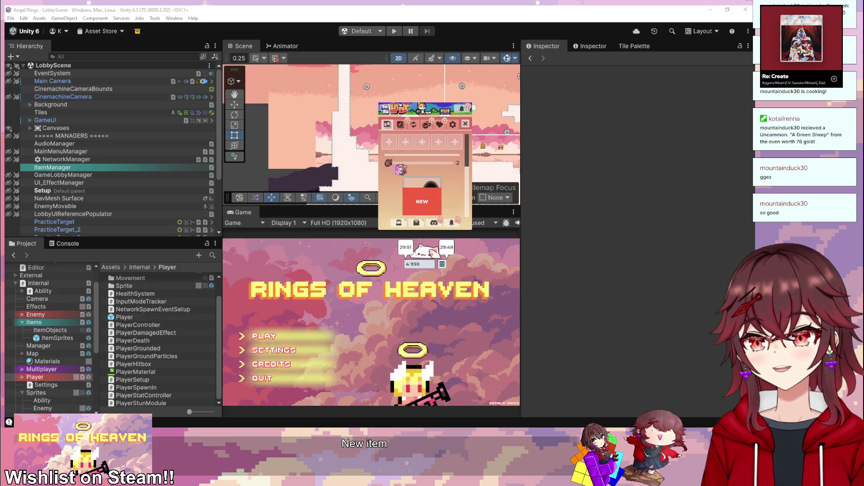
{"action": "left_click", "coordinate": [423, 204]}
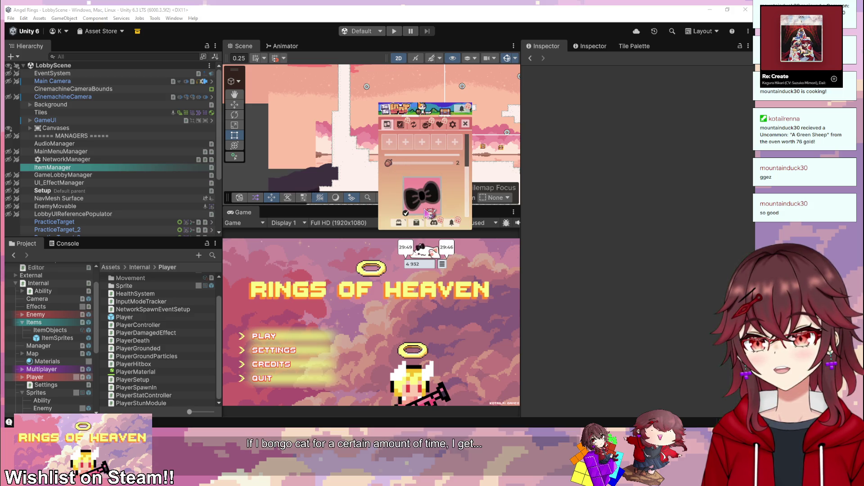
{"action": "mouse_move", "coordinate": [388, 163]}
{"action": "left_mouse_down"}
{"action": "mouse_move", "coordinate": [450, 163]}
{"action": "mouse_move", "coordinate": [434, 162]}
{"action": "left_mouse_up"}
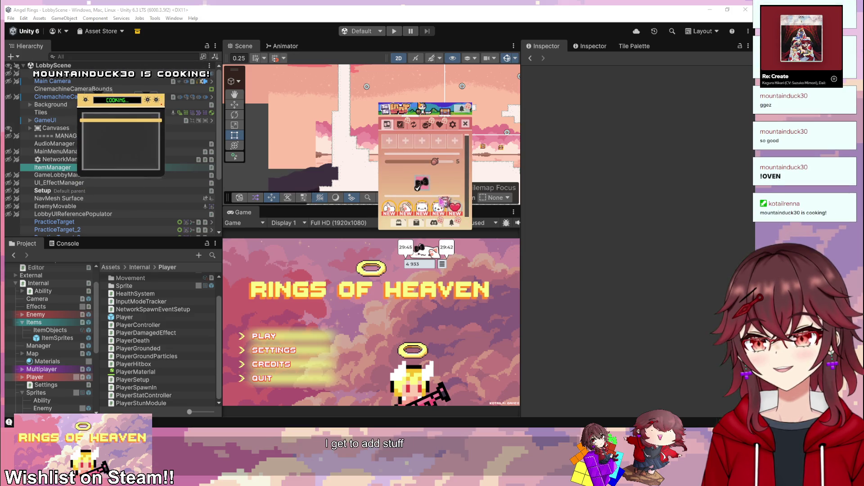
{"action": "left_click", "coordinate": [393, 210]}
{"action": "left_click", "coordinate": [404, 210]}
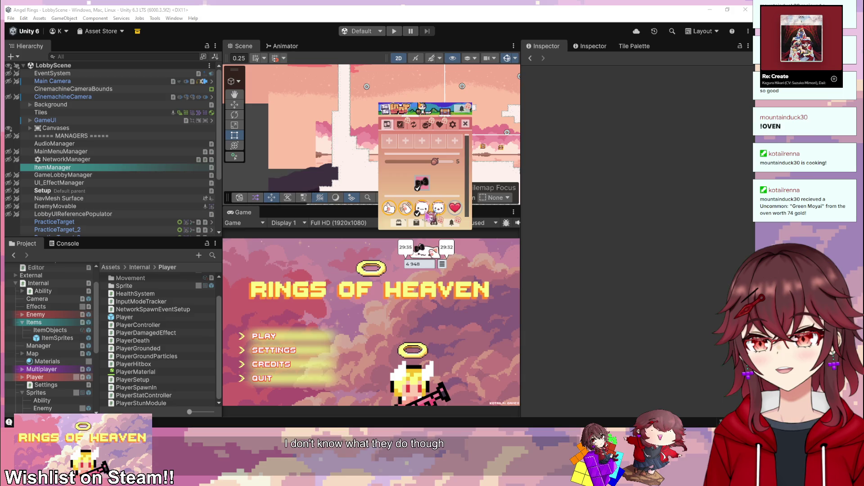
- Browse the Legendary collection and item exchange, then close the panel
{"action": "left_click", "coordinate": [410, 127]}
{"action": "left_click", "coordinate": [413, 125]}
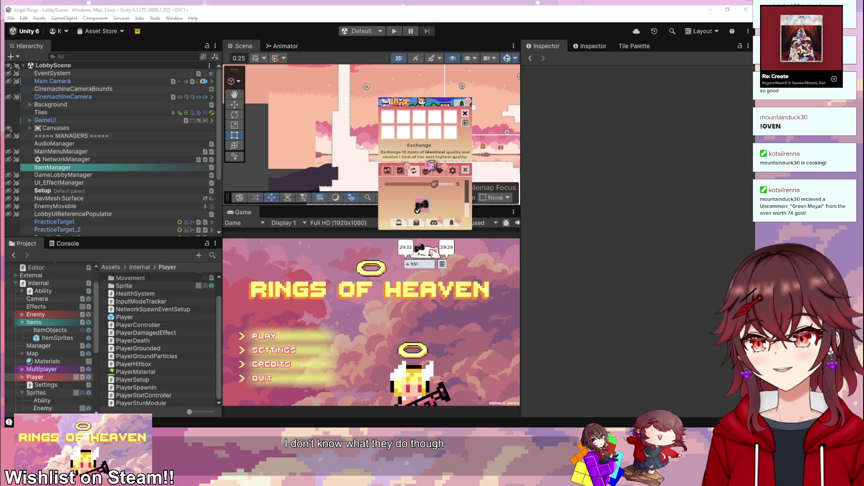
{"action": "left_click", "coordinate": [475, 124]}
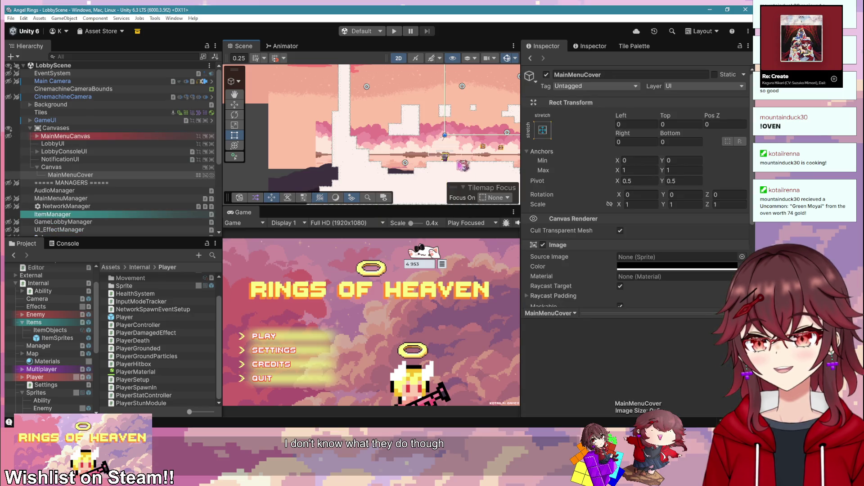
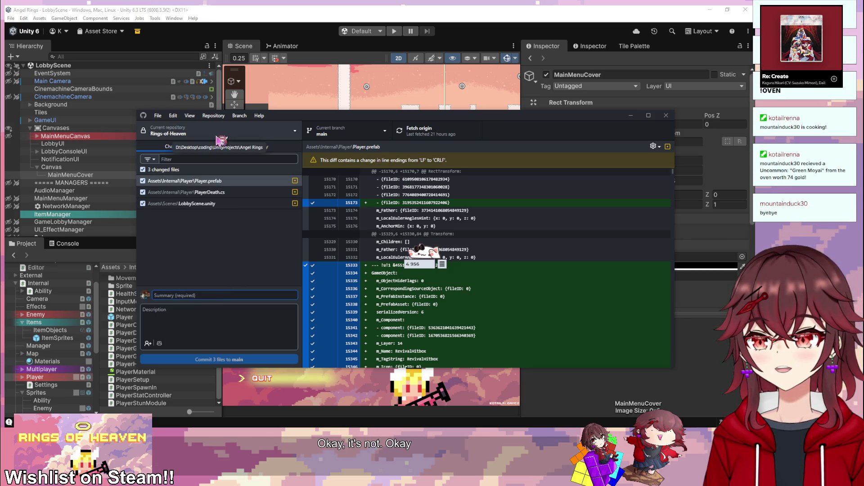
- Review the PlayerDeath.cs diff in GitHub Desktop, then bring PlayerDeath.cs up in Visual Studio
{"action": "left_click", "coordinate": [241, 192]}
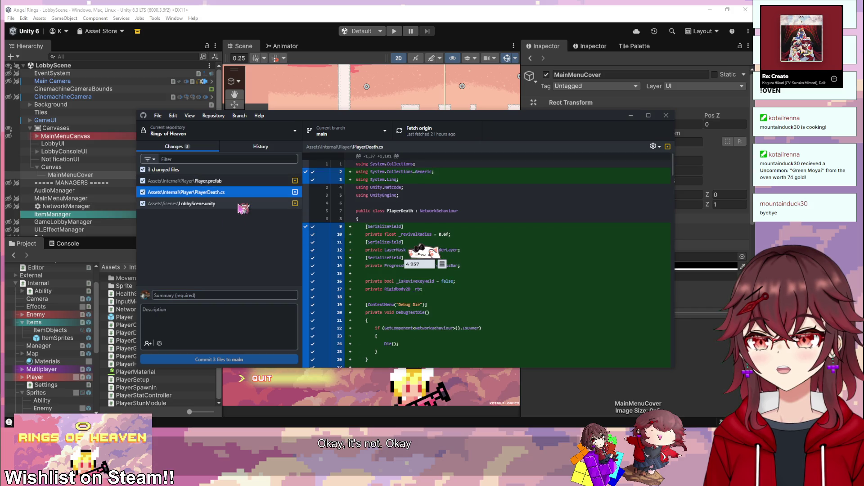
{"action": "scroll", "coordinate": [390, 218], "scroll_direction": "down", "scroll_amount": 20}
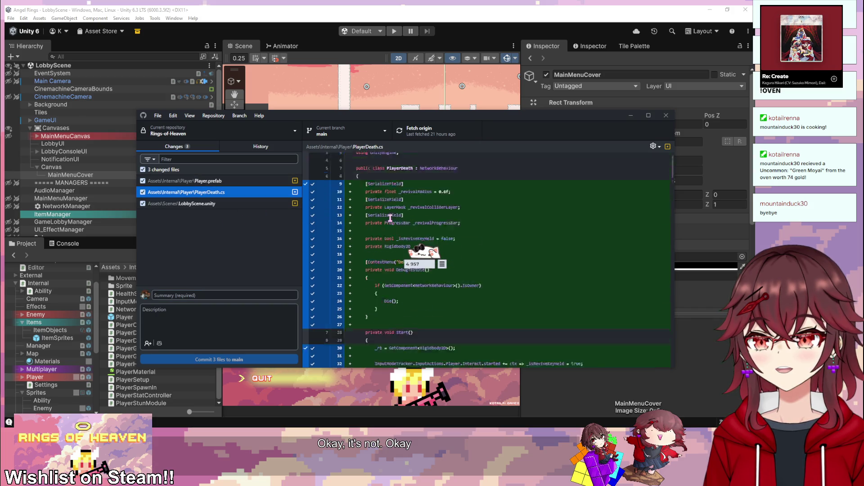
{"action": "scroll", "coordinate": [469, 242], "scroll_direction": "up", "scroll_amount": 3}
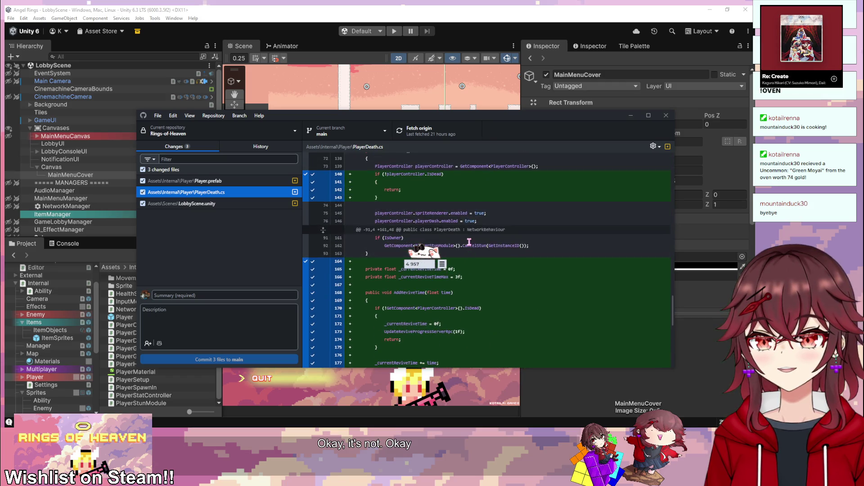
{"action": "key", "text": "alt+Tab"}
{"action": "scroll", "coordinate": [204, 280], "scroll_direction": "up", "scroll_amount": 20}
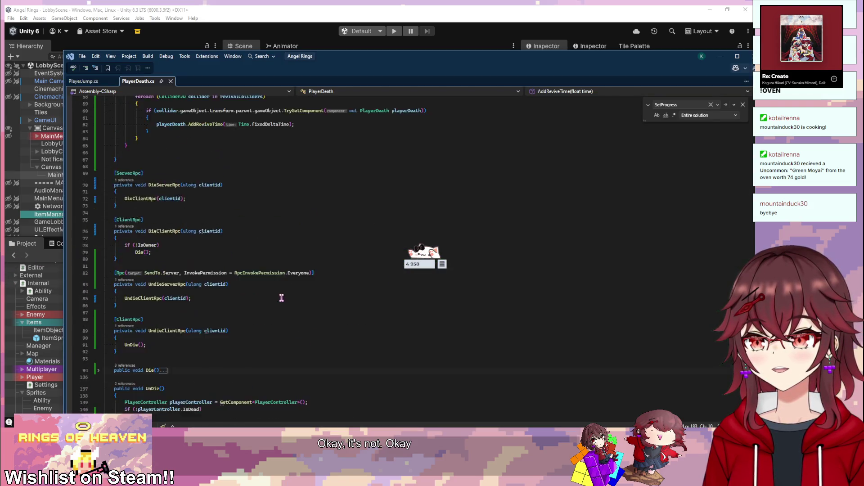
- Delete the unused 'using System.Collections;' line and close the SetProgress search
{"action": "scroll", "coordinate": [204, 281], "scroll_direction": "up", "scroll_amount": 1}
{"action": "left_click_drag", "start_coordinate": [185, 98], "coordinate": [103, 98]}
{"action": "key", "text": "Delete"}
{"action": "key", "text": "Delete"}
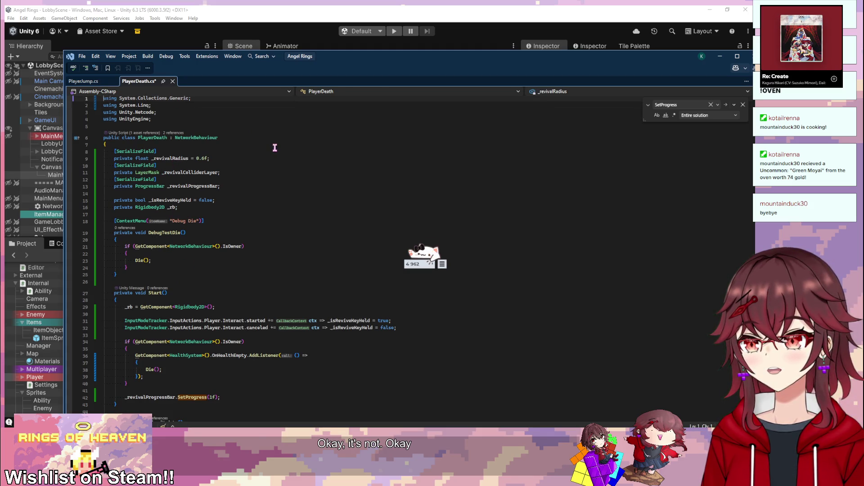
{"action": "scroll", "coordinate": [229, 211], "scroll_direction": "down", "scroll_amount": 9}
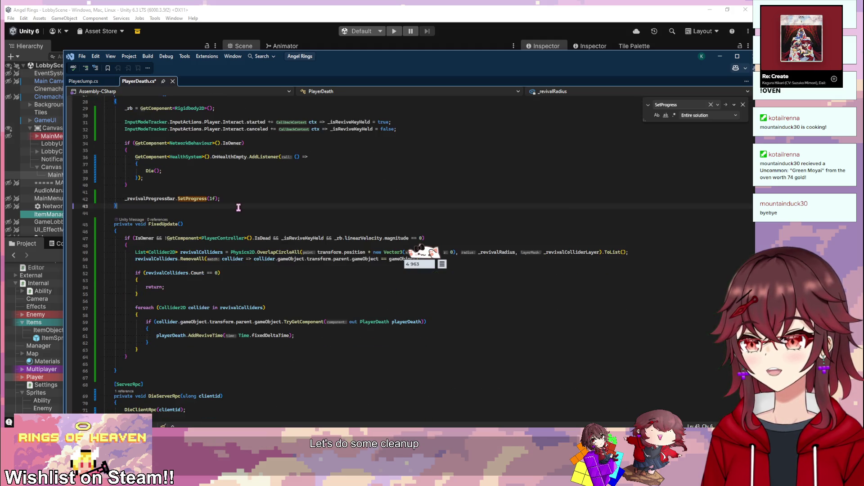
{"action": "scroll", "coordinate": [238, 207], "scroll_direction": "down", "scroll_amount": 4}
{"action": "left_click", "coordinate": [743, 104]}
- Look through FixedUpdate, the collapsed UnDie method and the revive progress RPC code
{"action": "left_click", "coordinate": [252, 186]}
{"action": "scroll", "coordinate": [225, 203], "scroll_direction": "down", "scroll_amount": 11}
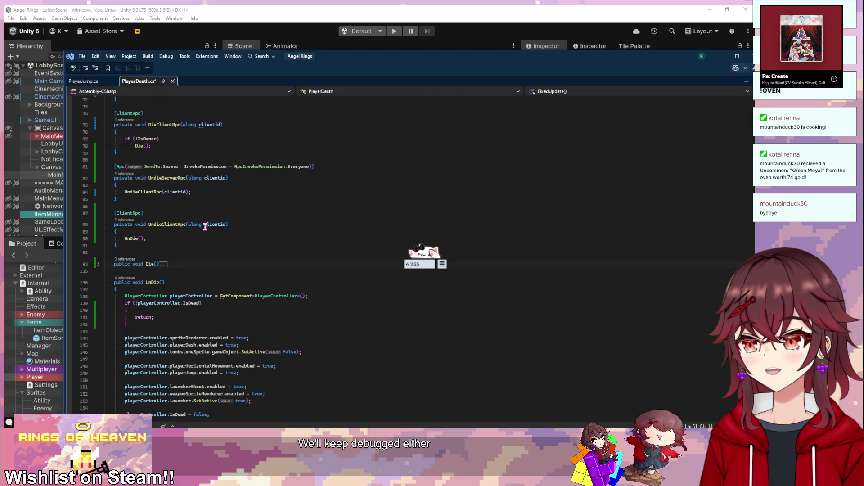
{"action": "scroll", "coordinate": [205, 226], "scroll_direction": "down", "scroll_amount": 4}
{"action": "left_click", "coordinate": [99, 204]}
{"action": "scroll", "coordinate": [236, 213], "scroll_direction": "down", "scroll_amount": 4}
{"action": "left_click", "coordinate": [234, 212]}
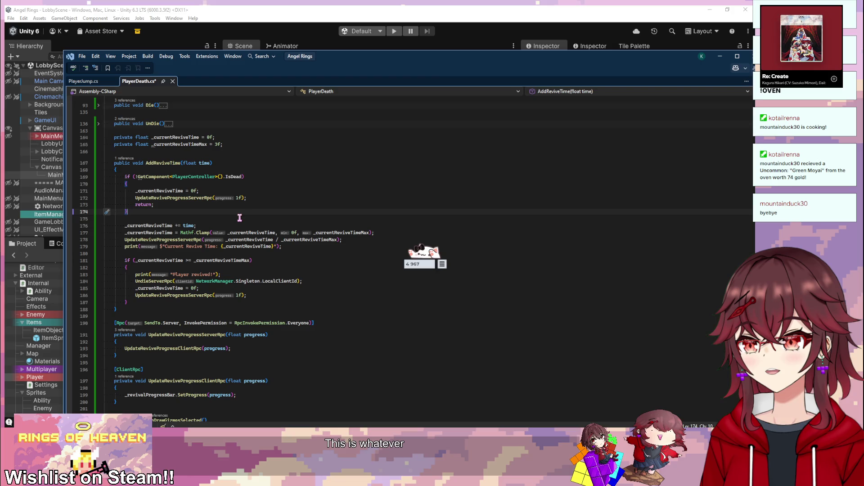
{"action": "scroll", "coordinate": [240, 217], "scroll_direction": "down", "scroll_amount": 4}
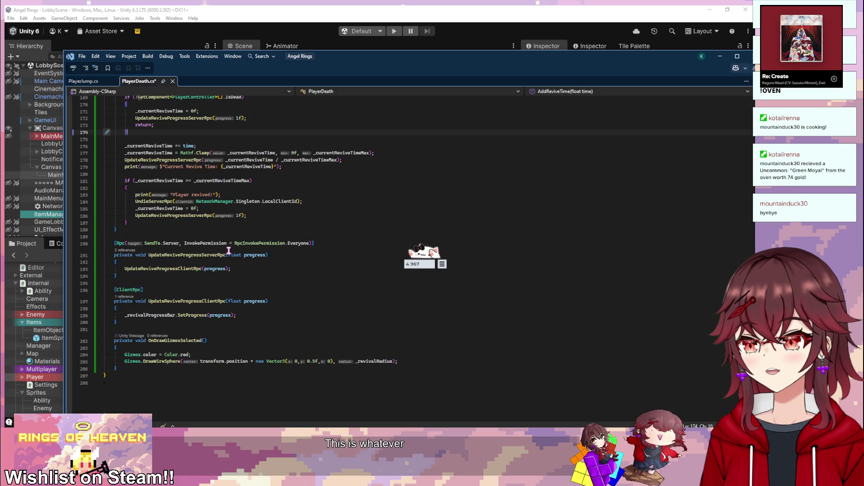
{"action": "left_click_drag", "start_coordinate": [167, 259], "coordinate": [276, 308]}
{"action": "left_click", "coordinate": [287, 291]}
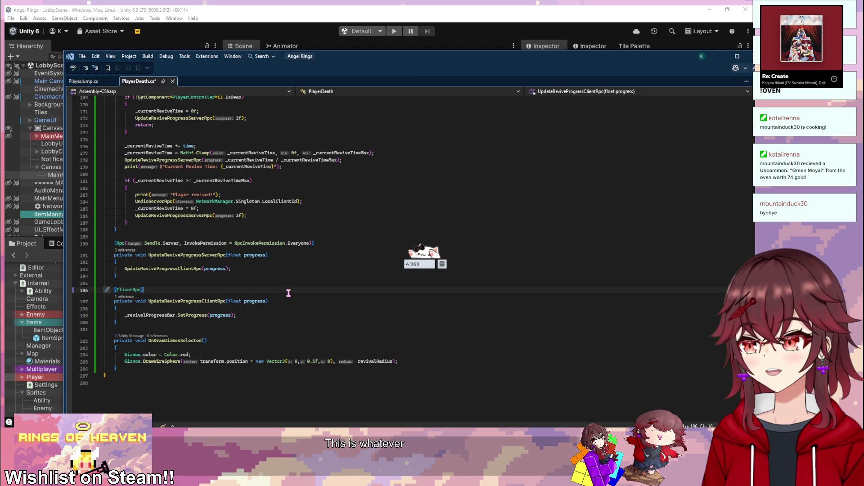
- Delete the OnDrawGizmosSelected debug method
{"action": "left_click", "coordinate": [128, 370]}
{"action": "left_click_drag", "start_coordinate": [128, 370], "coordinate": [154, 323]}
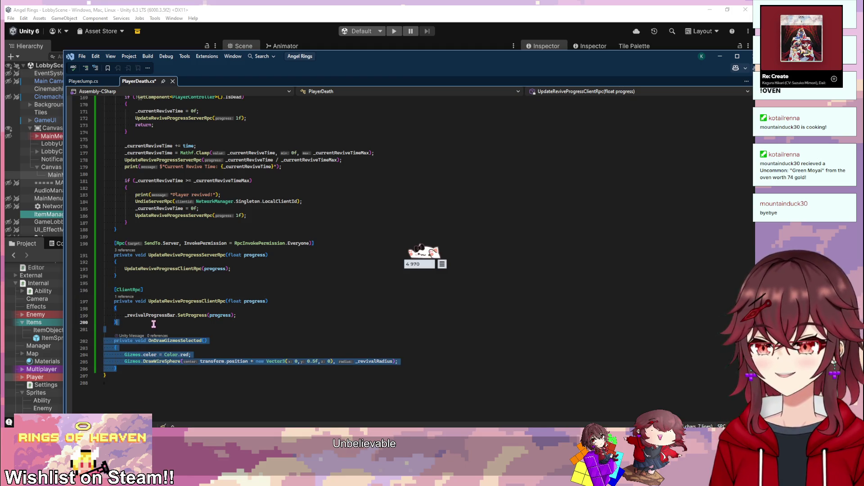
{"action": "key", "text": "BackSpace"}
- Delete the _revivalRadius field, then restore it with undo
{"action": "scroll", "coordinate": [275, 342], "scroll_direction": "up", "scroll_amount": 20}
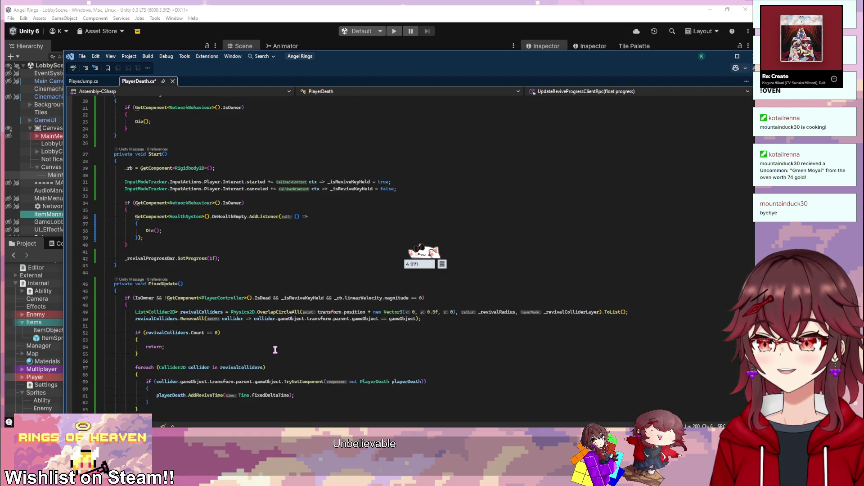
{"action": "scroll", "coordinate": [274, 351], "scroll_direction": "up", "scroll_amount": 7}
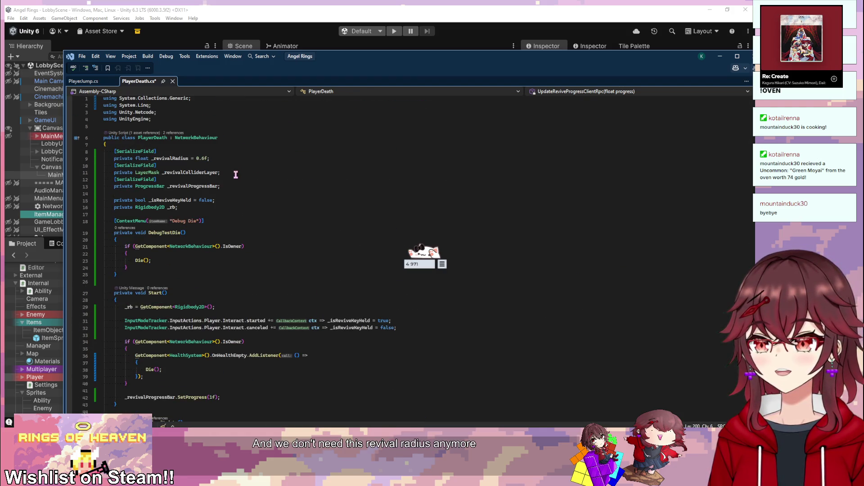
{"action": "left_click_drag", "start_coordinate": [230, 161], "coordinate": [230, 150]}
{"action": "key", "text": "BackSpace"}
{"action": "scroll", "coordinate": [243, 225], "scroll_direction": "down", "scroll_amount": 9}
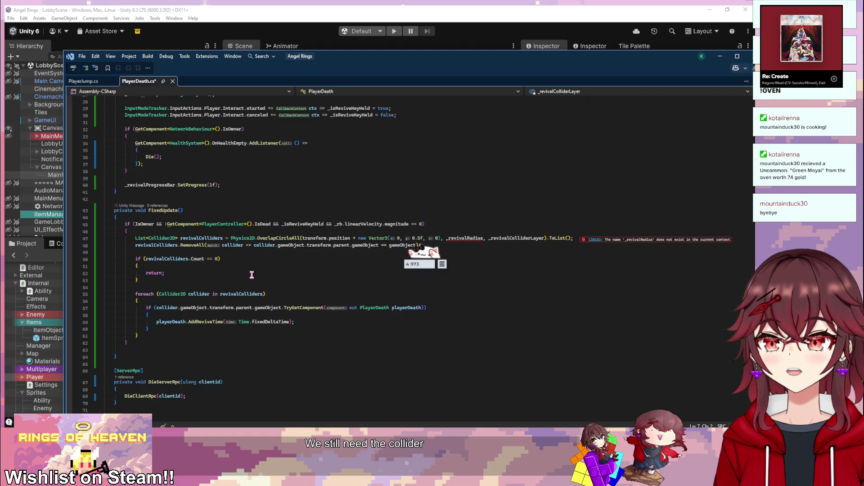
{"action": "scroll", "coordinate": [252, 275], "scroll_direction": "up", "scroll_amount": 9}
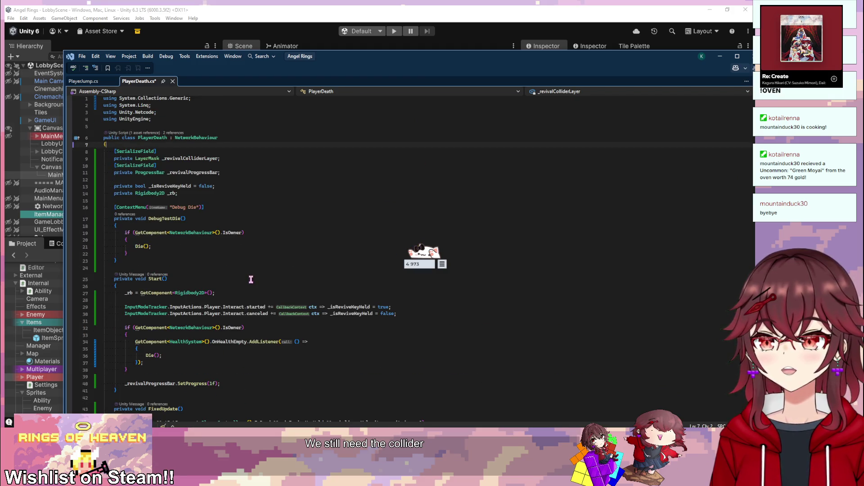
{"action": "key", "text": "ctrl+z"}
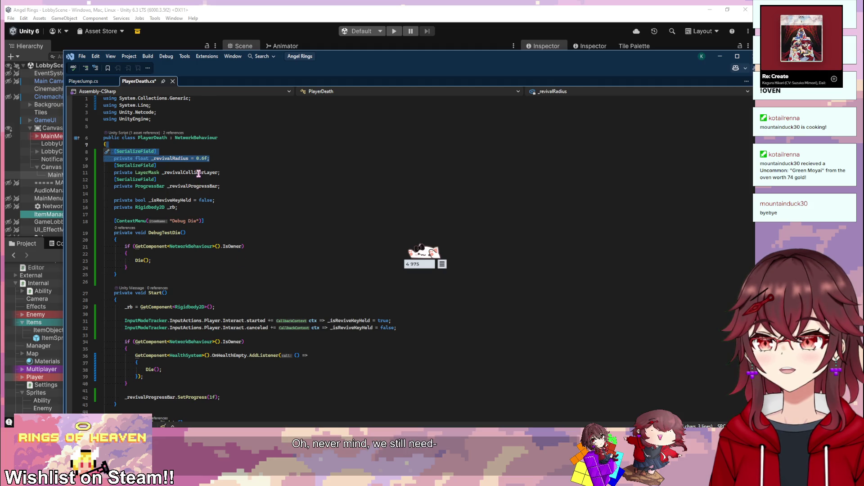
- Undo and redo so the 'using System.Collections;' line ends up removed
{"action": "double_click", "coordinate": [201, 172]}
{"action": "scroll", "coordinate": [251, 209], "scroll_direction": "down", "scroll_amount": 6}
{"action": "scroll", "coordinate": [267, 256], "scroll_direction": "down", "scroll_amount": 20}
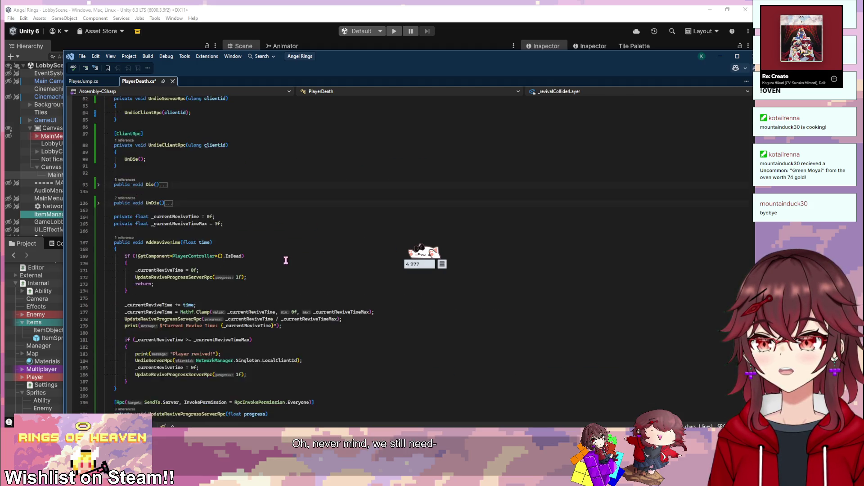
{"action": "scroll", "coordinate": [289, 257], "scroll_direction": "up", "scroll_amount": 10}
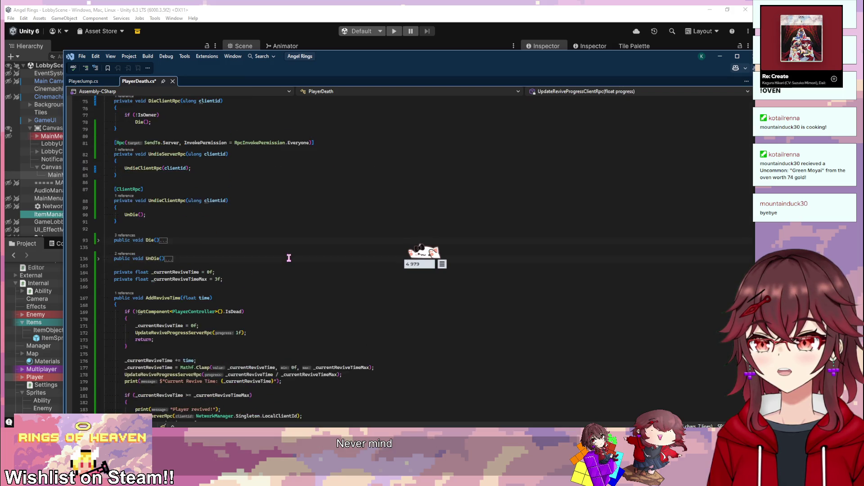
{"action": "scroll", "coordinate": [289, 257], "scroll_direction": "up", "scroll_amount": 20}
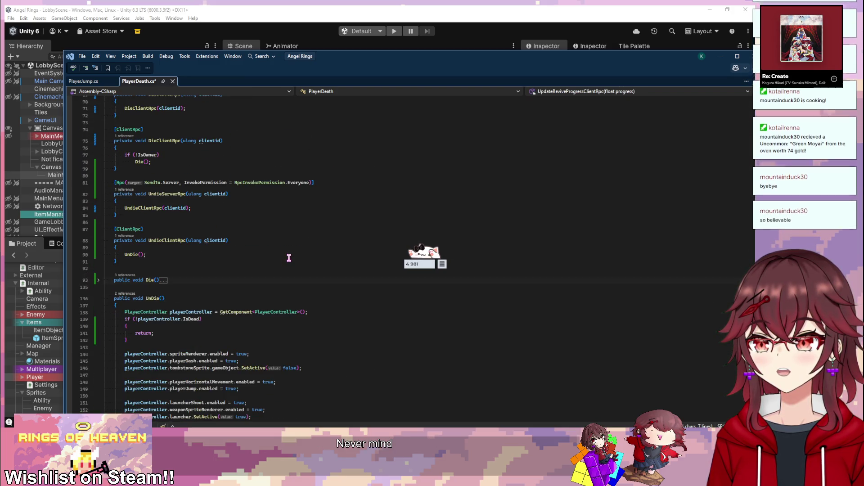
{"action": "key", "text": "ctrl+z"}
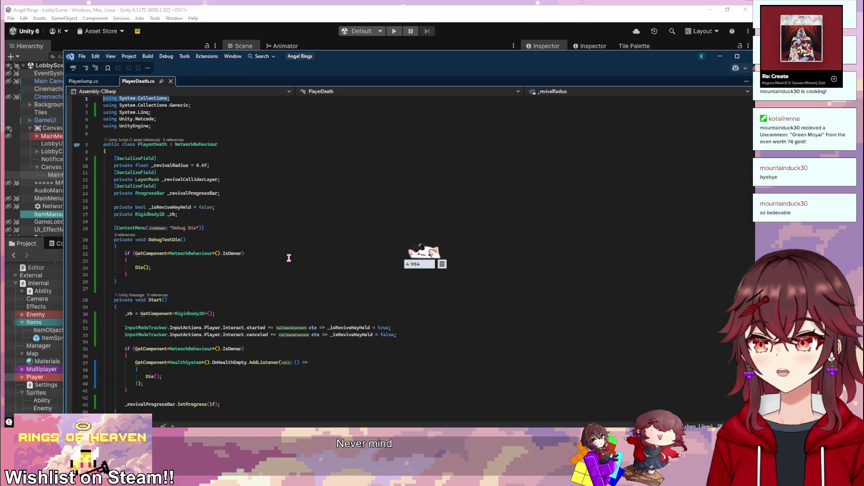
{"action": "key", "text": "ctrl+y"}
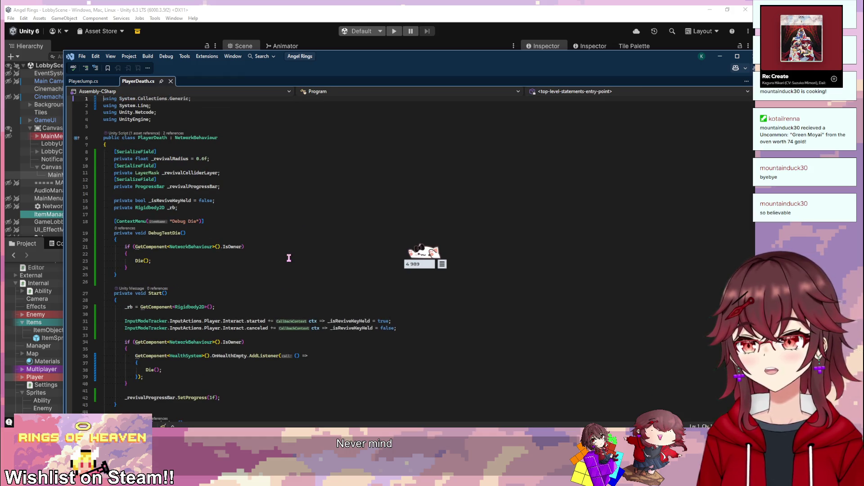
{"action": "key", "text": "alt+Tab"}
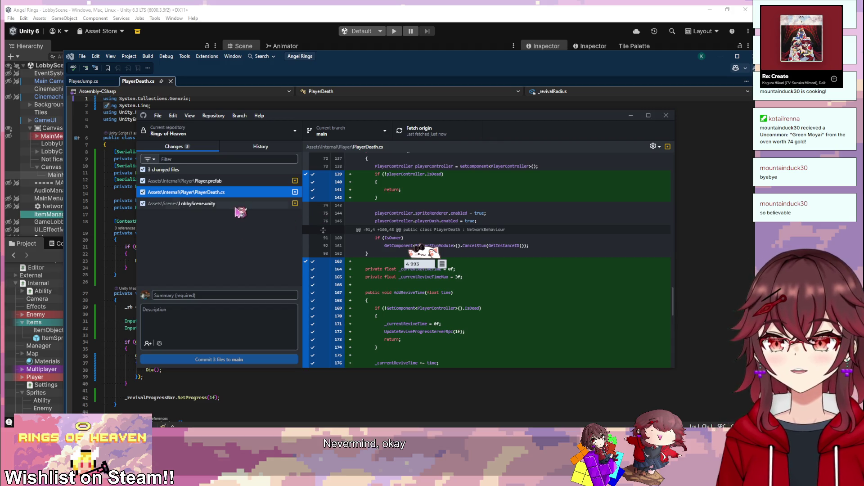
- Check the LobbyScene.unity diff (LF to CRLF line endings) and move the Bongo Cat overlay aside
{"action": "left_click", "coordinate": [238, 204]}
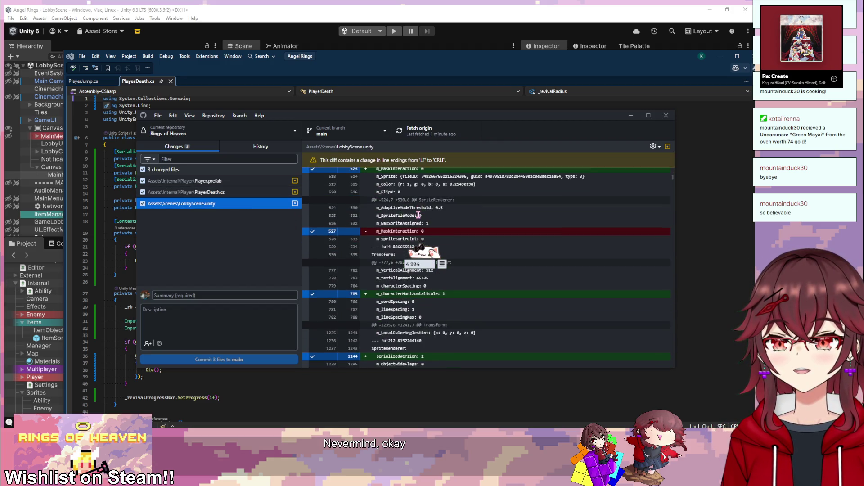
{"action": "left_click", "coordinate": [423, 252]}
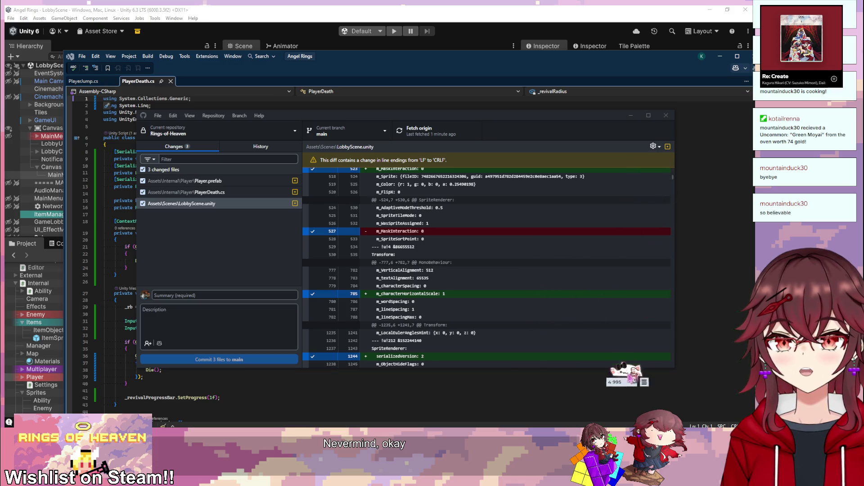
{"action": "left_click_drag", "start_coordinate": [636, 411], "coordinate": [558, 400]}
{"action": "left_click", "coordinate": [556, 396]}
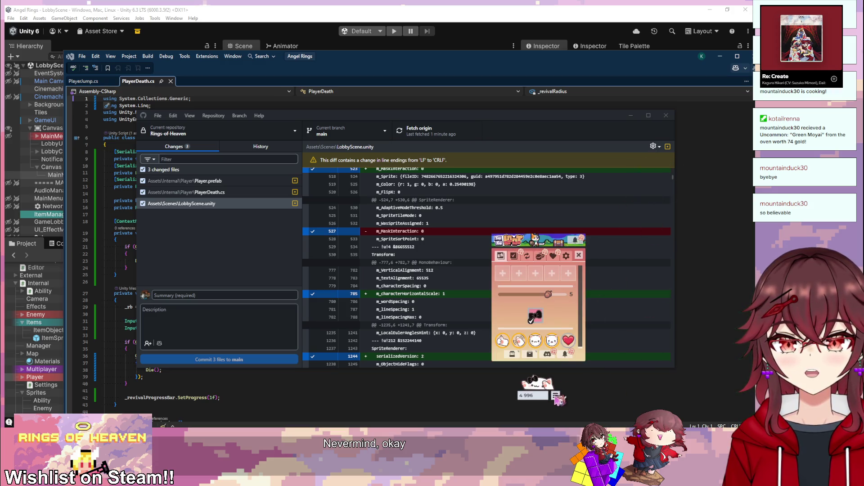
{"action": "left_click", "coordinate": [580, 257]}
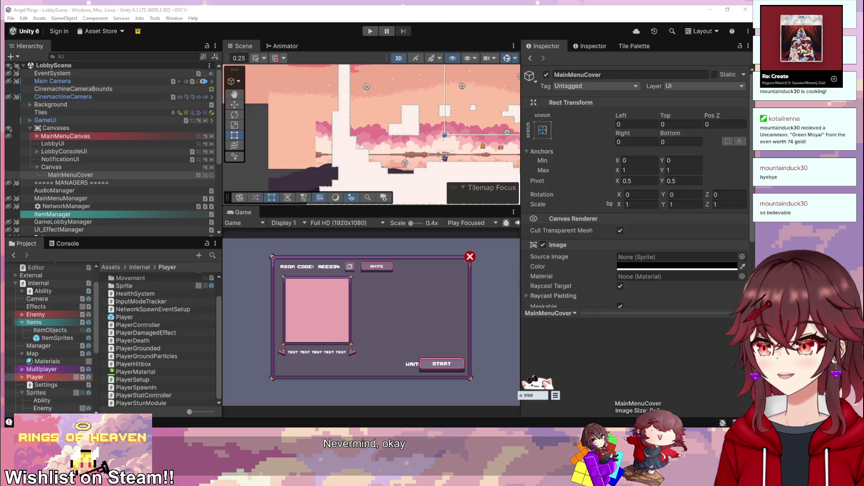
- Stop Bongo Cat from Steam's Library, confirm the exit, and close Steam
{"action": "key", "text": "alt+Tab"}
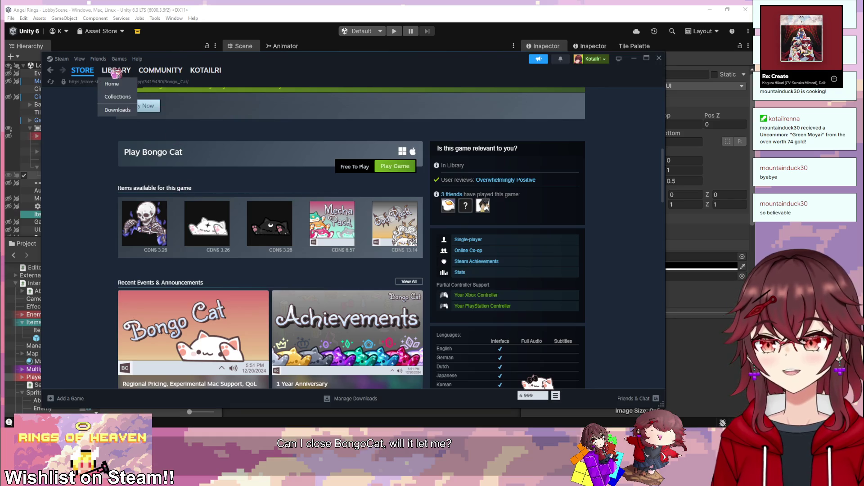
{"action": "left_click", "coordinate": [115, 71]}
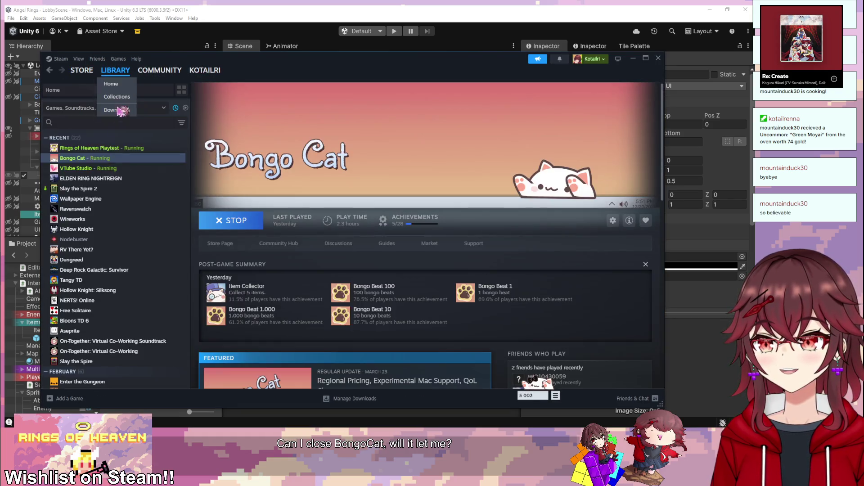
{"action": "left_click", "coordinate": [231, 220]}
{"action": "left_click", "coordinate": [347, 250]}
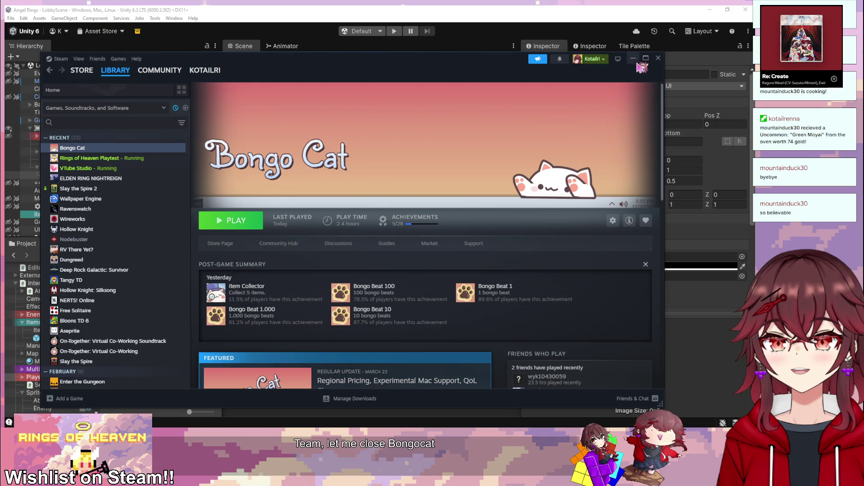
{"action": "left_click", "coordinate": [658, 58]}
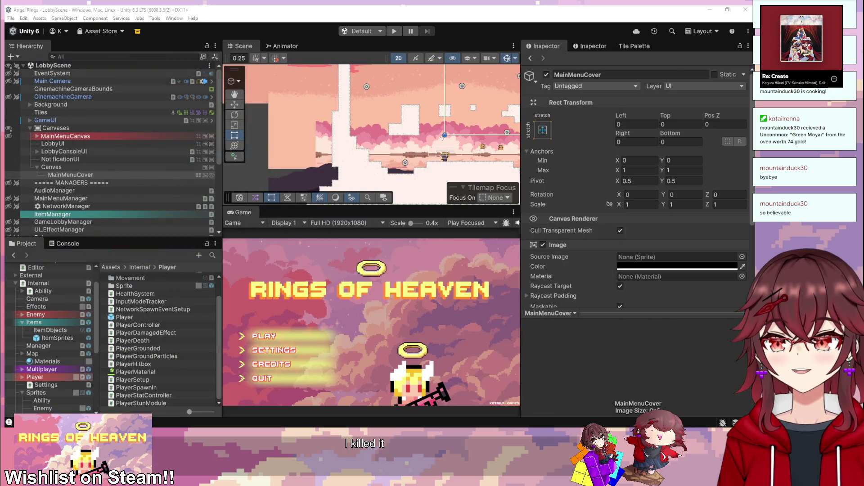
- Enter the commit summary 'implemented player revival' in GitHub Desktop
{"action": "key", "text": "alt+Tab"}
{"action": "left_click", "coordinate": [201, 295]}
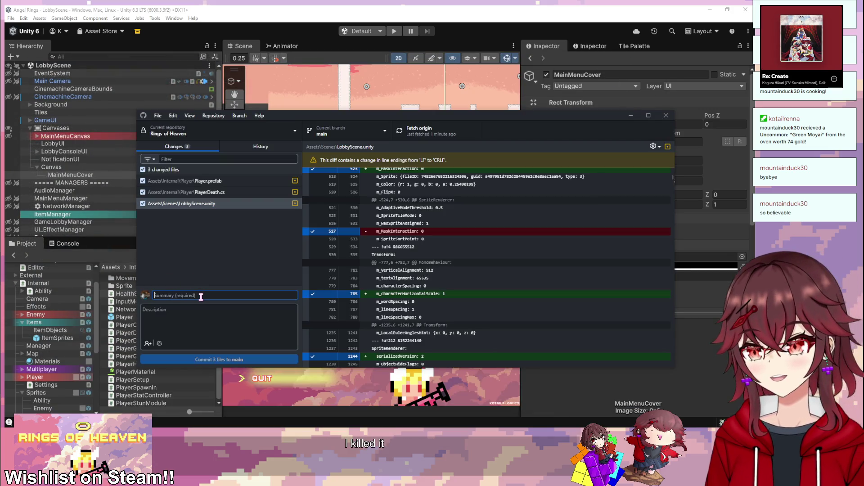
{"action": "type", "text": "implemented "}
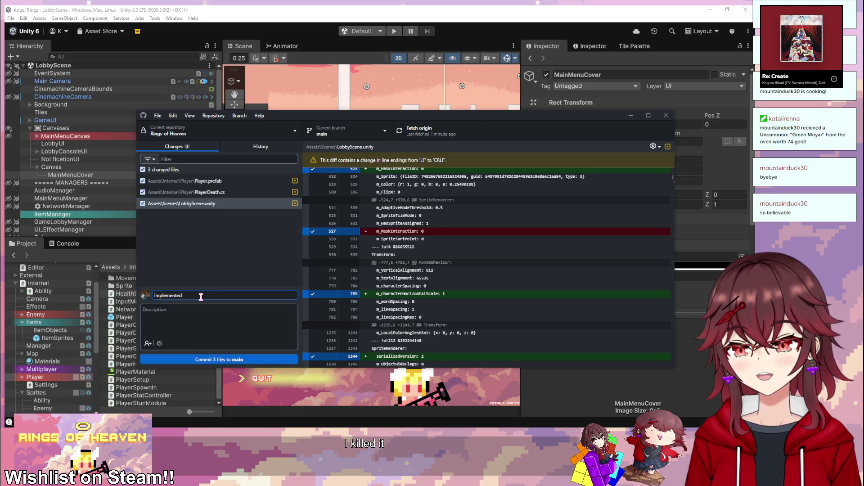
{"action": "type", "text": "player m"}
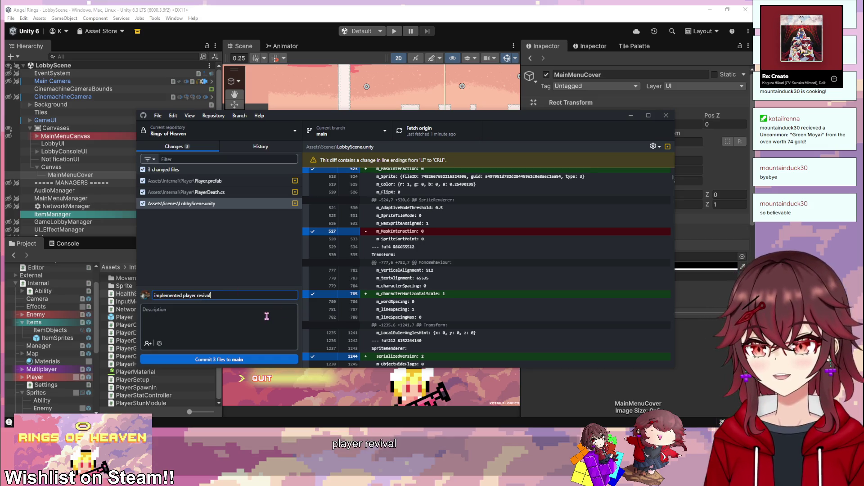
- Recheck the PlayerDeath.cs and Player.prefab diffs, then commit the three files to main
{"action": "left_click", "coordinate": [223, 193]}
{"action": "left_click", "coordinate": [221, 181]}
{"action": "left_click", "coordinate": [221, 193]}
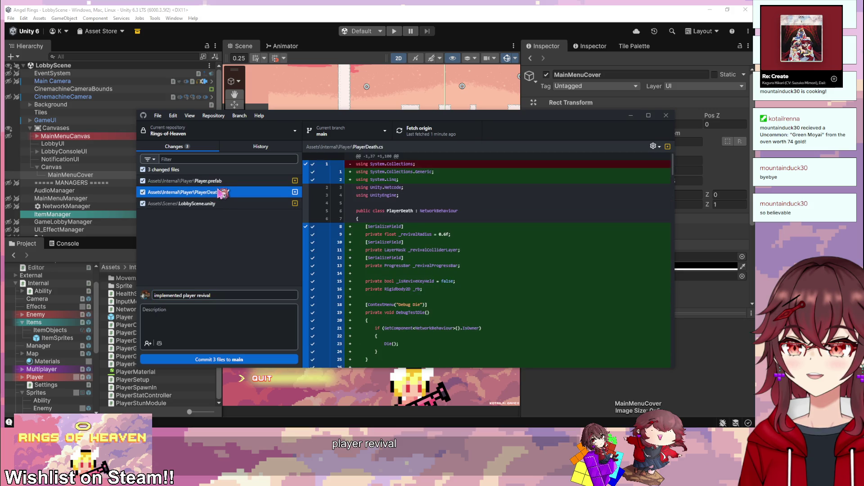
{"action": "left_click", "coordinate": [220, 359]}
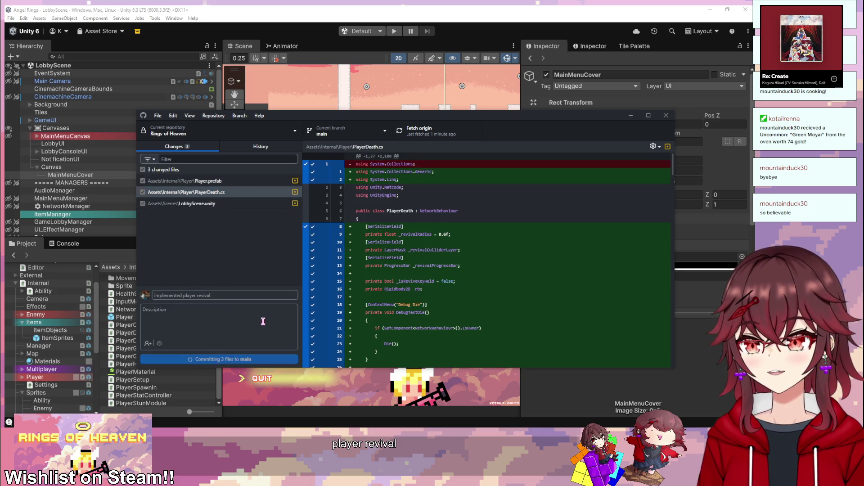
{"action": "left_click", "coordinate": [430, 130]}
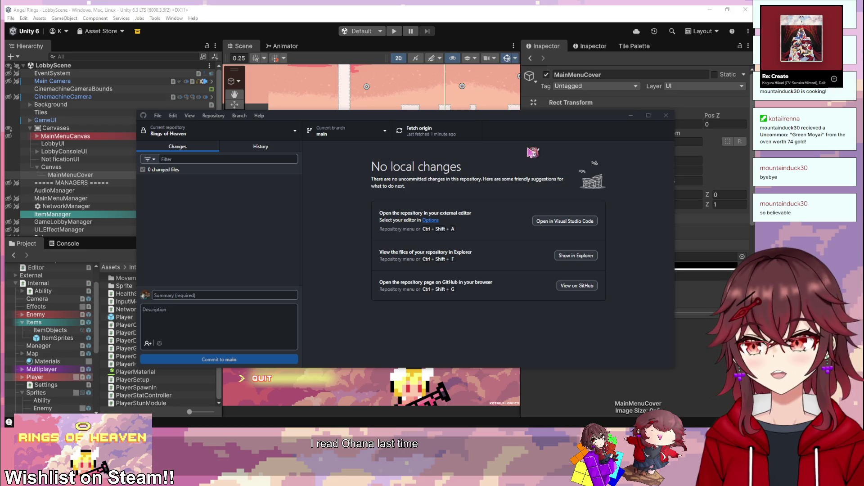
- Once the commit finishes, minimize GitHub Desktop to return to the Unity editor
{"action": "left_click", "coordinate": [635, 119]}
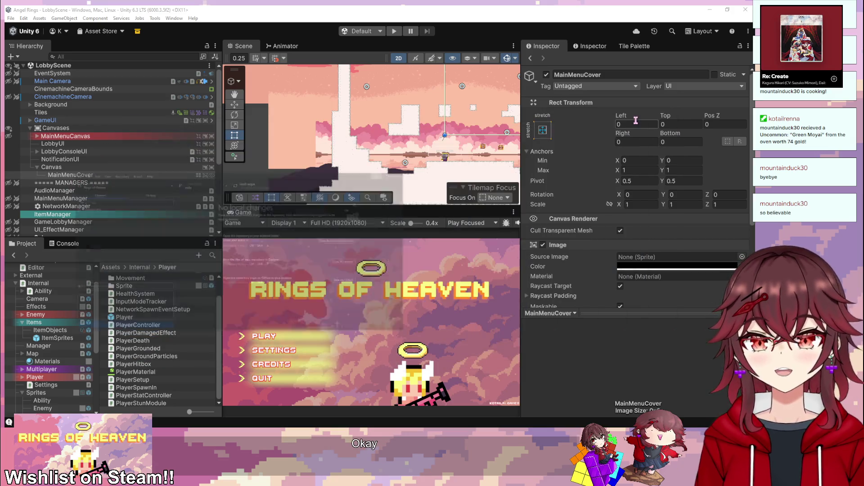